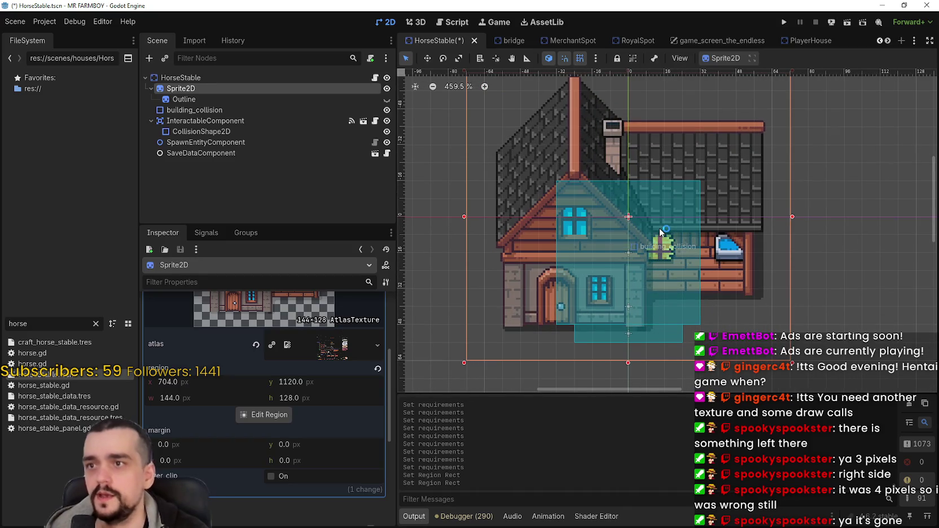
# Select the Outline sprite and open the Region Editor for its AtlasTexture.
pyautogui.click(192, 99)
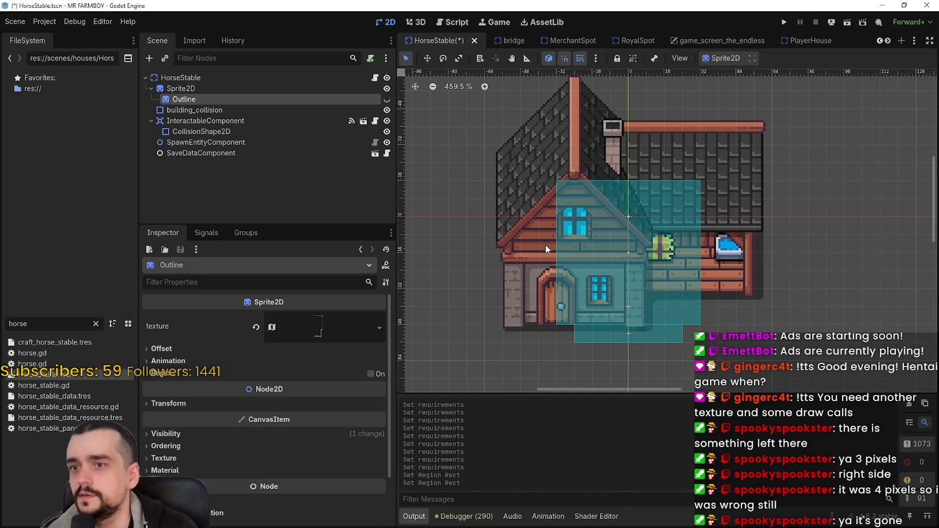
pyautogui.click(323, 328)
pyautogui.scroll(-3, 278, 435)
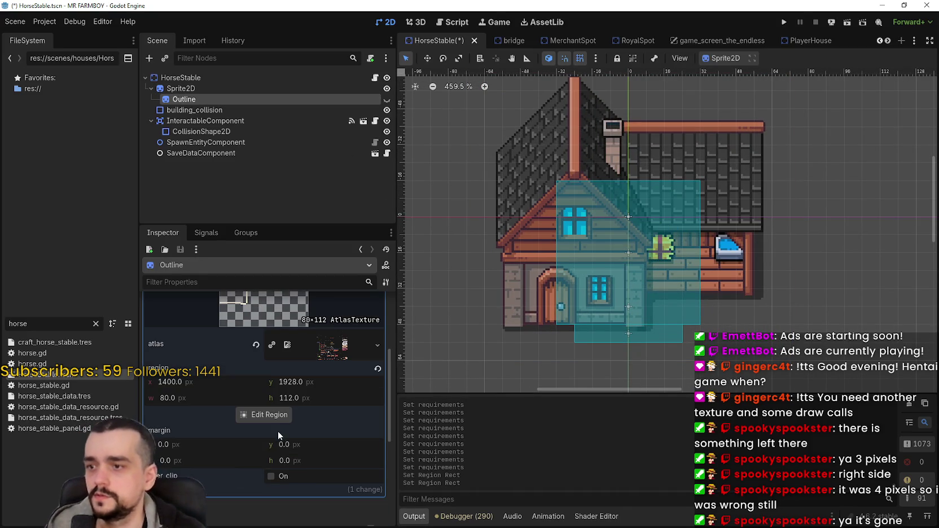
pyautogui.click(270, 415)
pyautogui.scroll(-6, 460, 222)
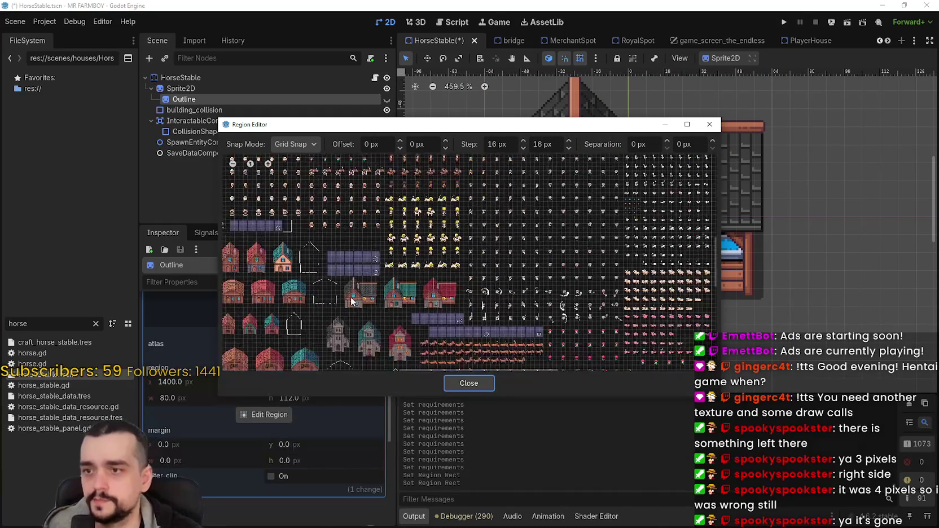
pyautogui.scroll(5, 491, 232)
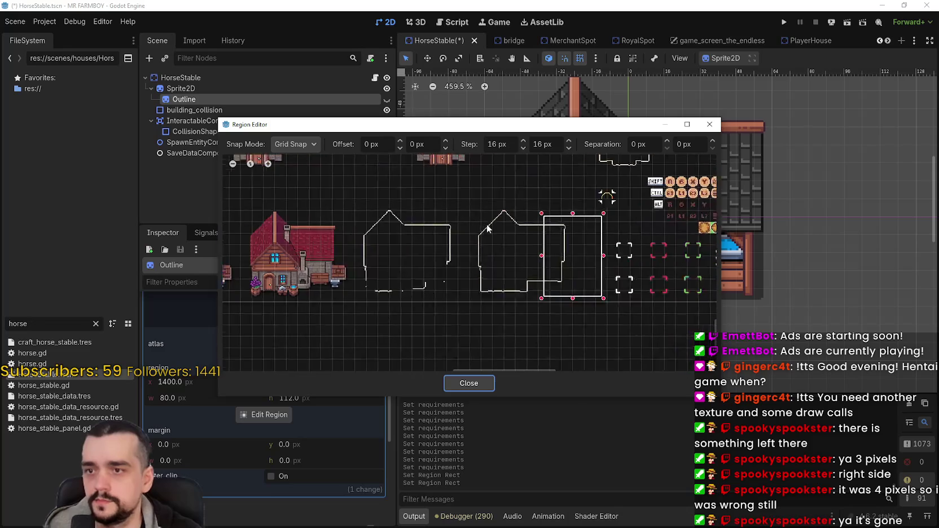
# Frame the house outline as a 144 × 128 px region at 1296, 1920, then close the editor.
pyautogui.moveTo(473, 210)
pyautogui.mouseDown()
pyautogui.moveTo(614, 318)
pyautogui.moveTo(607, 328)
pyautogui.mouseUp()
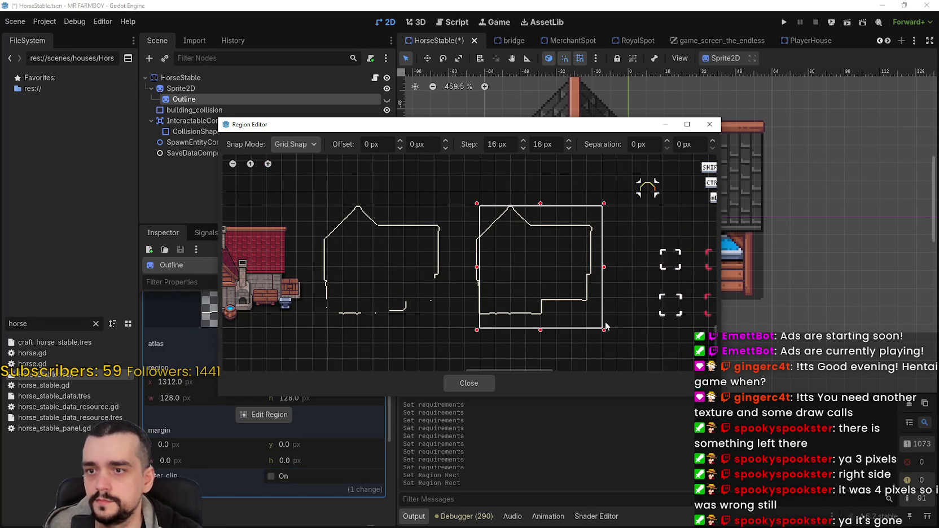
pyautogui.moveTo(477, 267); pyautogui.dragTo(447, 266)
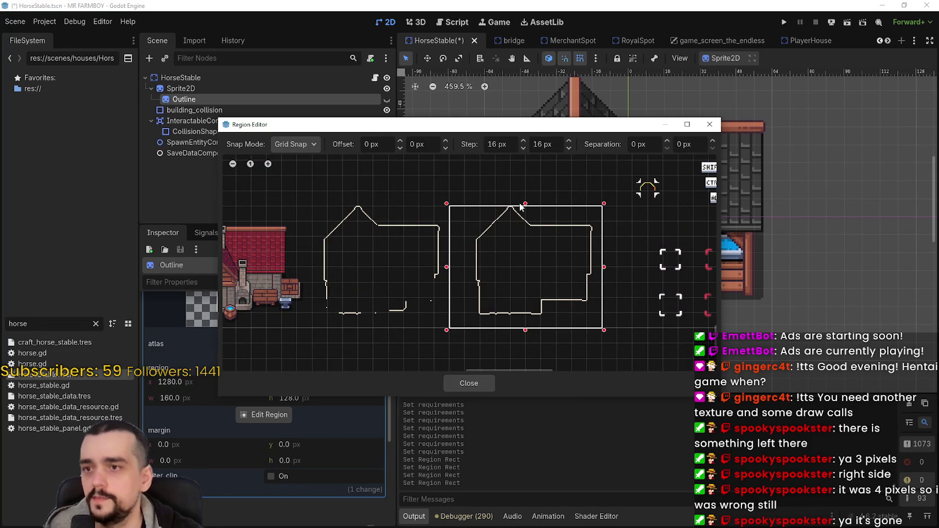
pyautogui.moveTo(516, 206); pyautogui.dragTo(530, 197)
pyautogui.moveTo(457, 259); pyautogui.dragTo(463, 260)
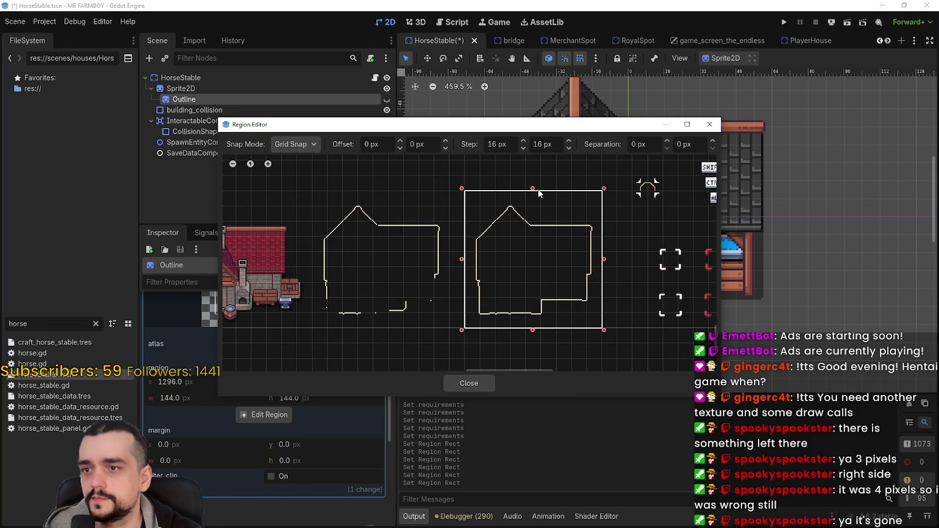
pyautogui.moveTo(534, 194); pyautogui.dragTo(532, 204)
pyautogui.scroll(3, 523, 192)
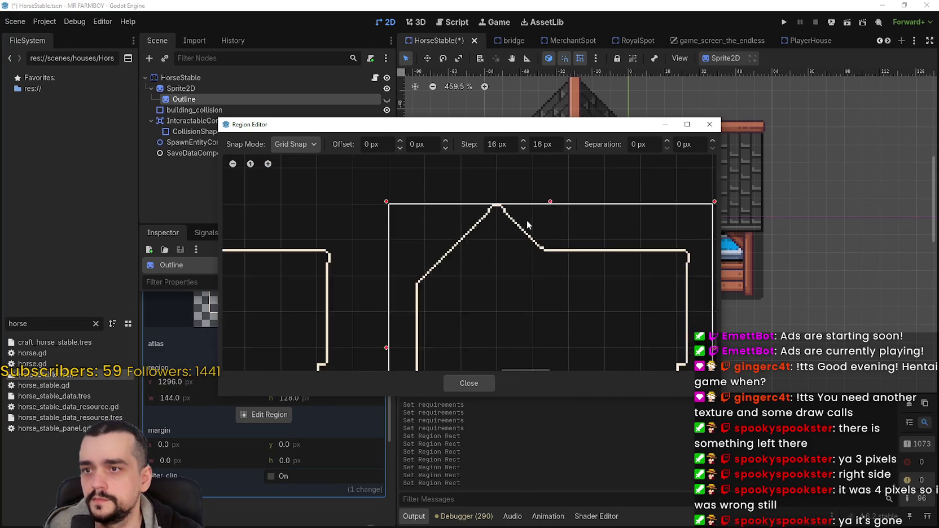
pyautogui.scroll(-3, 526, 215)
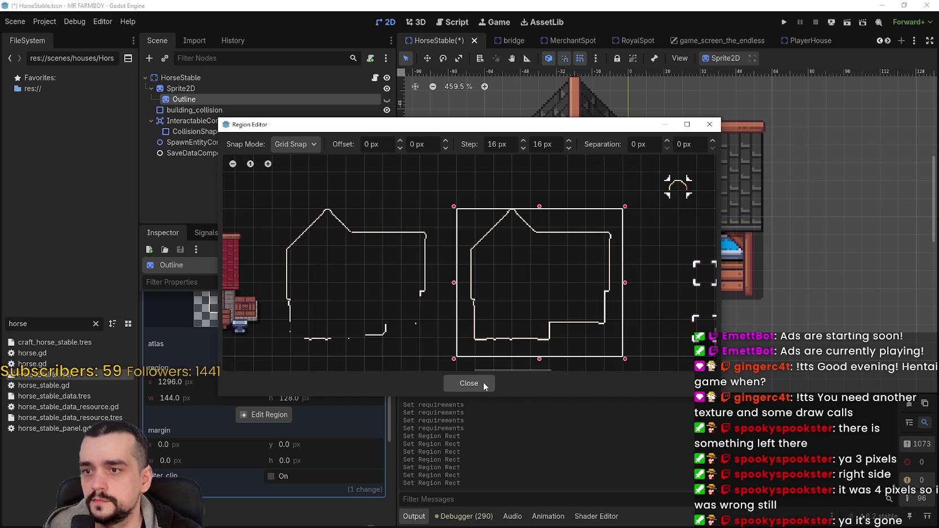
pyautogui.click(468, 383)
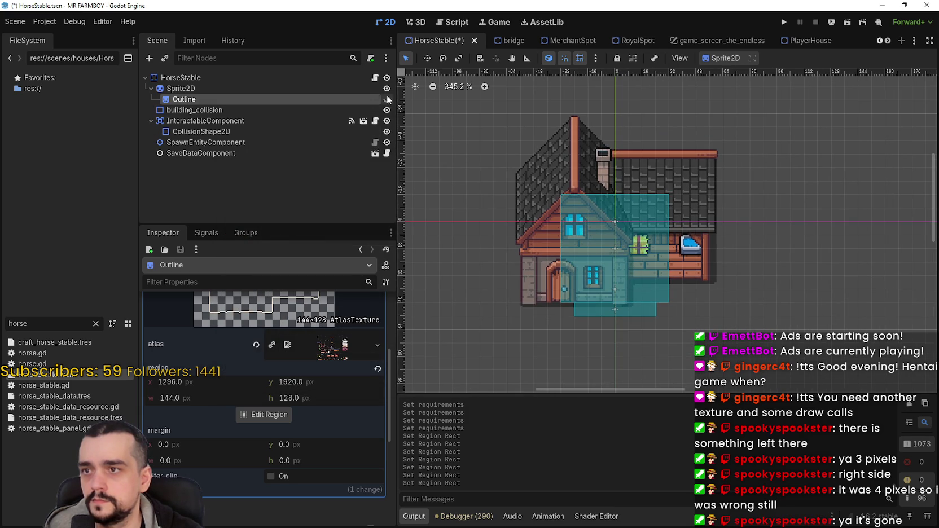
# Show the Outline sprite around the stable and save the HorseStable scene.
pyautogui.click(387, 99)
pyautogui.scroll(-2, 599, 233)
pyautogui.scroll(2, 598, 228)
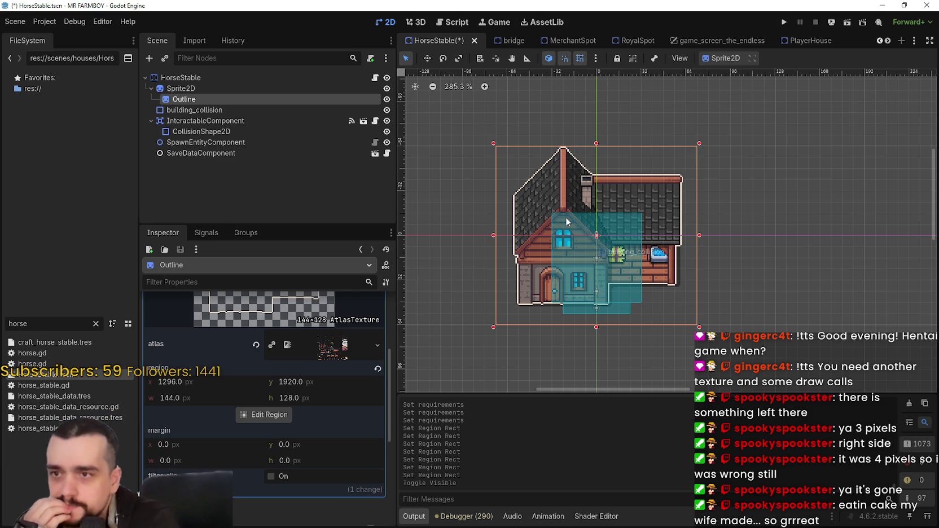
pyautogui.scroll(2, 593, 266)
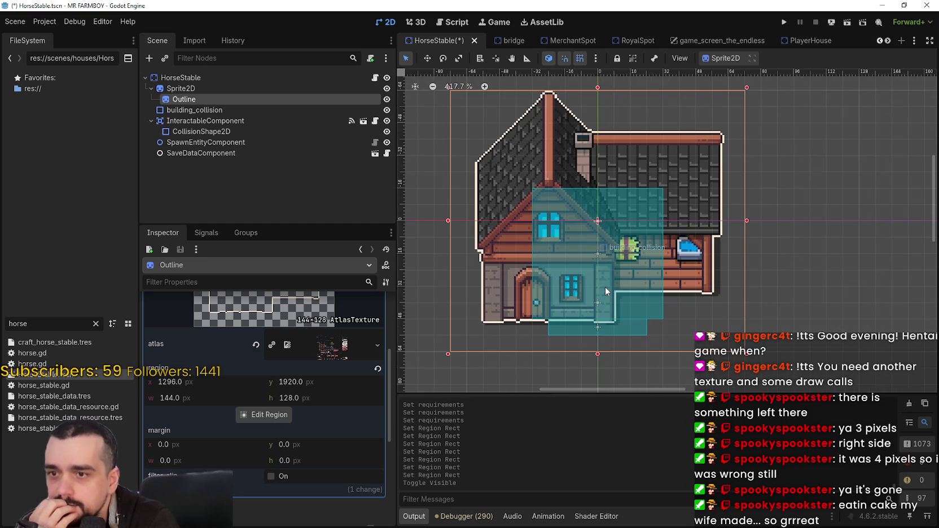
pyautogui.scroll(-1, 582, 299)
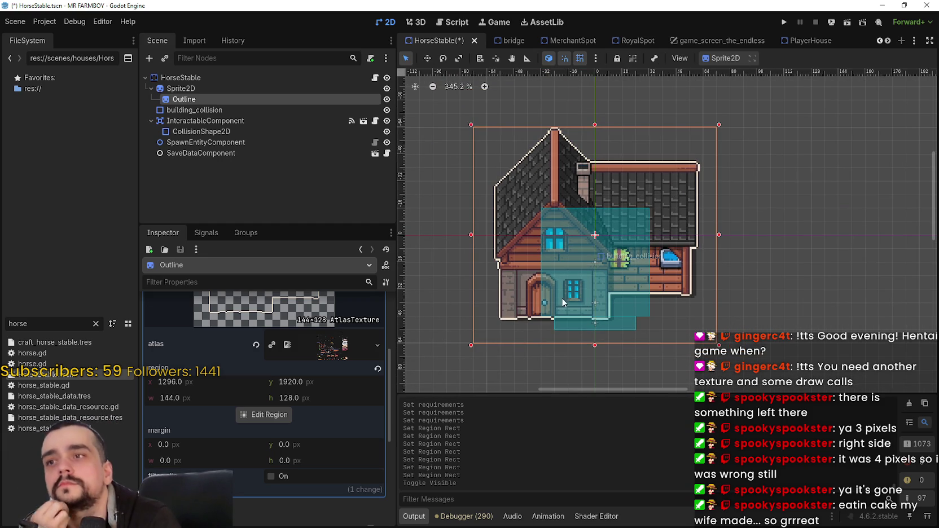
pyautogui.hscroll(-3, 564, 302)
pyautogui.hotkey('ctrl', 's')
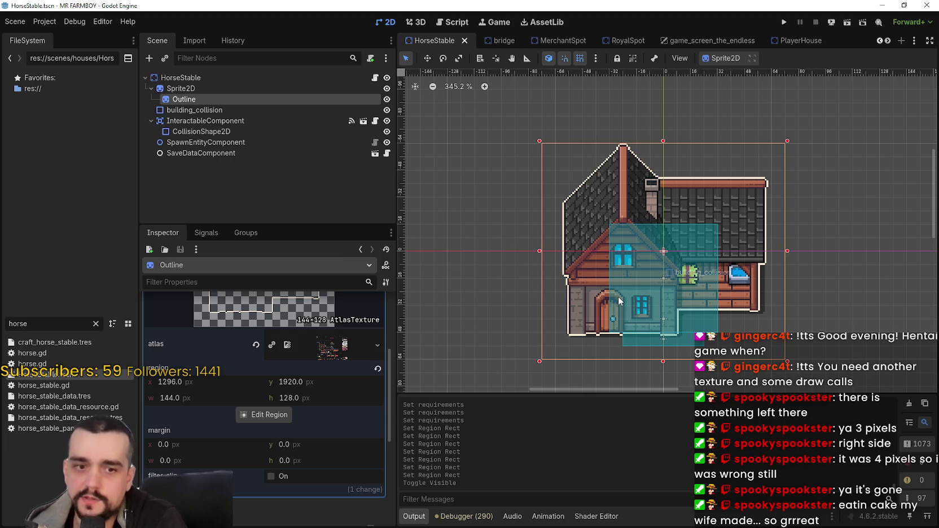
# Select both Sprite2D and Outline together in the Scene tree.
pyautogui.scroll(1, 607, 306)
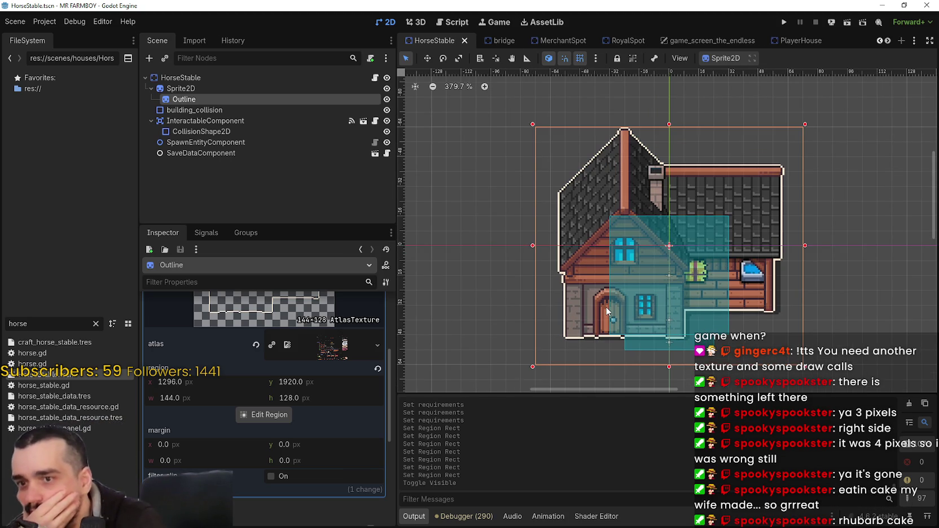
pyautogui.hscroll(3, 605, 307)
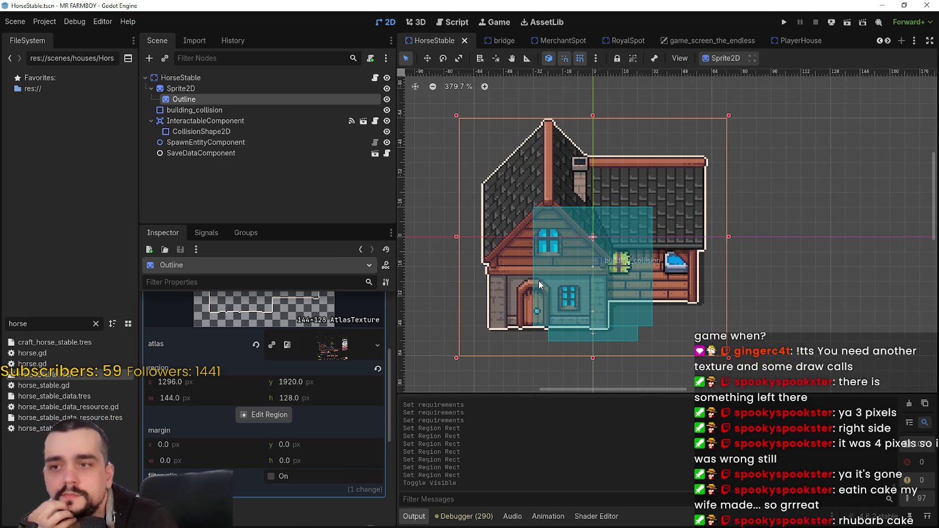
pyautogui.click(196, 88)
pyautogui.keyDown('ctrl'); pyautogui.click(199, 99); pyautogui.keyUp('ctrl')
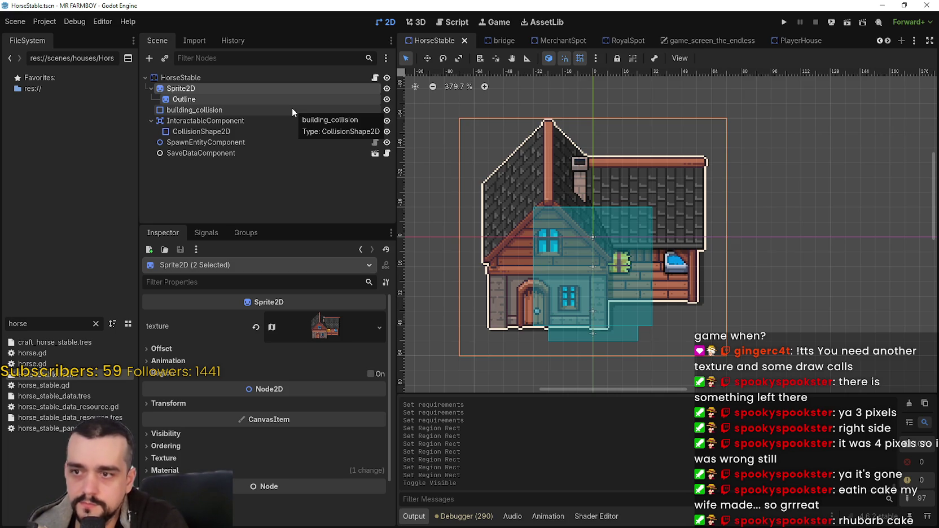
# Move Sprite2D and Outline right to position (24, 0) with the Move tool.
pyautogui.click(427, 58)
pyautogui.scroll(1, 486, 177)
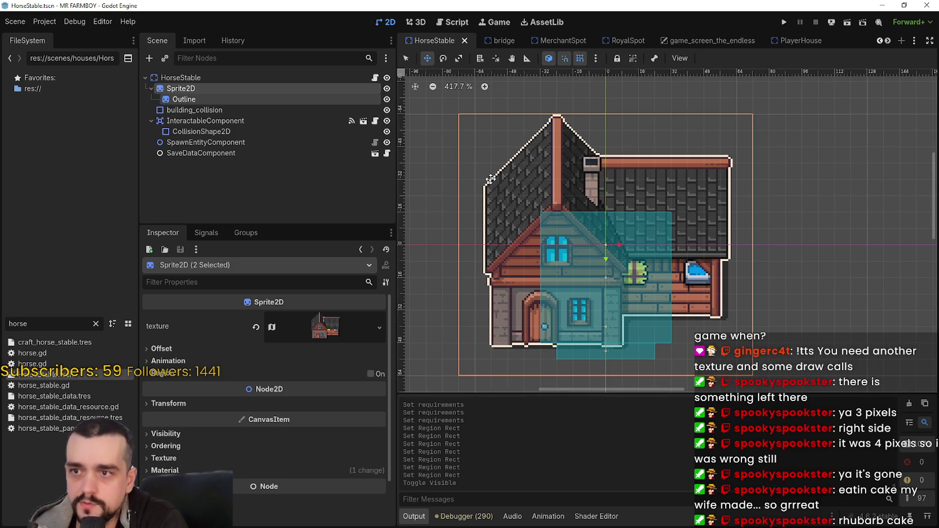
pyautogui.press('Right')
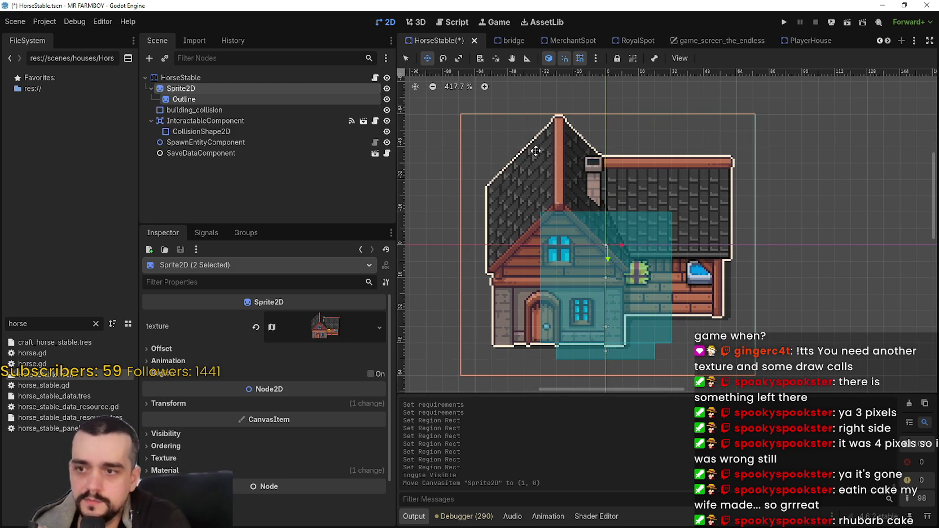
pyautogui.hotkey('ctrl', 'z')
pyautogui.moveTo(531, 239); pyautogui.dragTo(576, 237)
pyautogui.scroll(1, 704, 314)
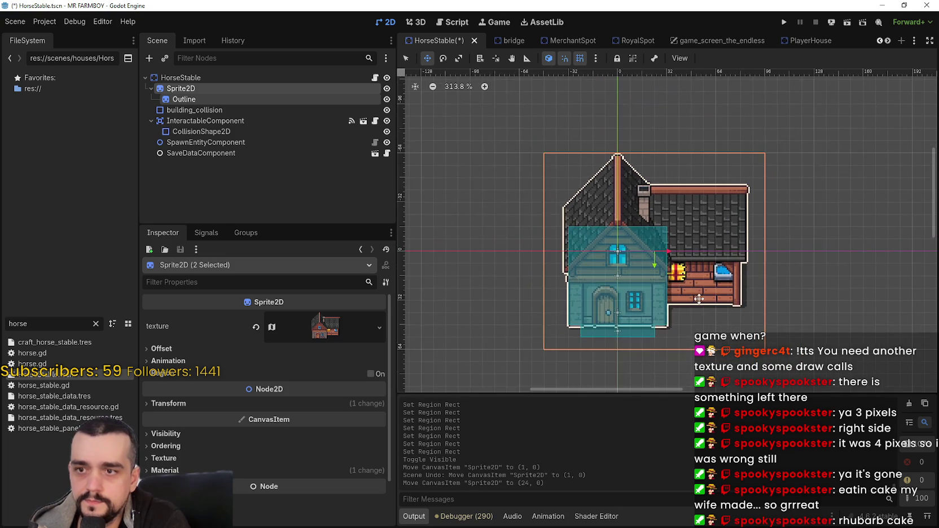
pyautogui.scroll(-2, 711, 158)
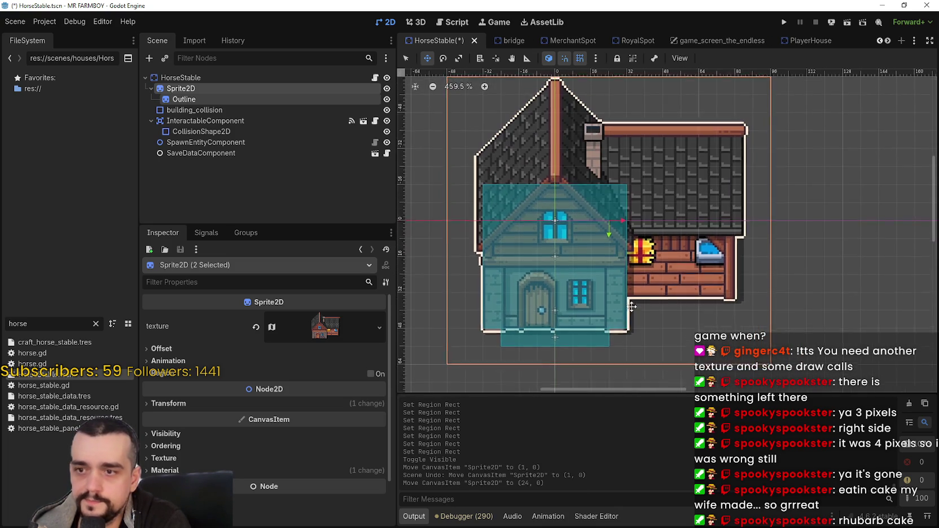
# Check building_collision over the house front and save the HorseStable scene.
pyautogui.click(246, 111)
pyautogui.scroll(3, 578, 234)
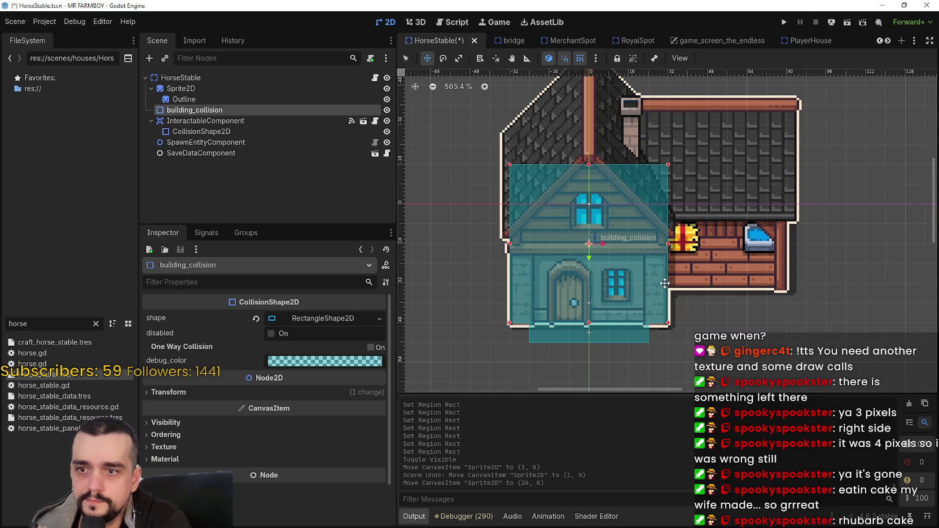
pyautogui.scroll(-3, 664, 282)
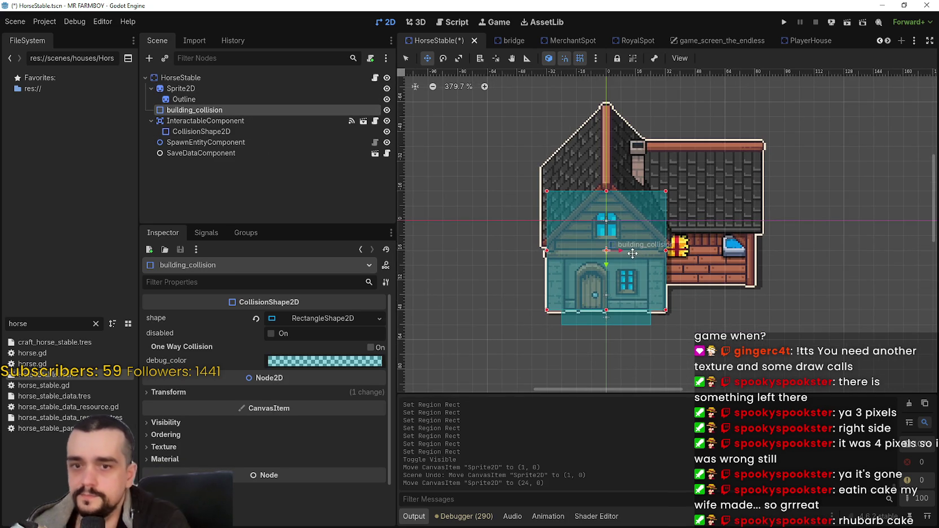
pyautogui.scroll(-1, 632, 251)
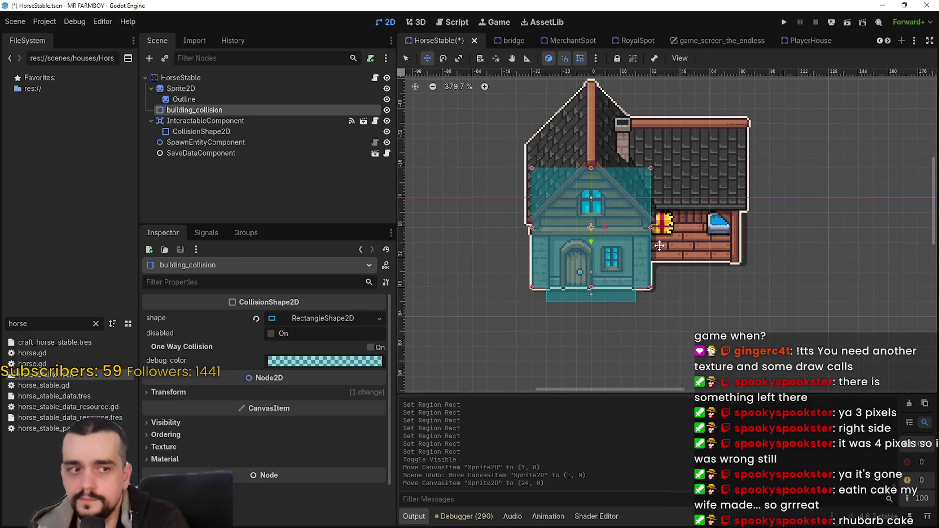
pyautogui.hotkey('ctrl', 's')
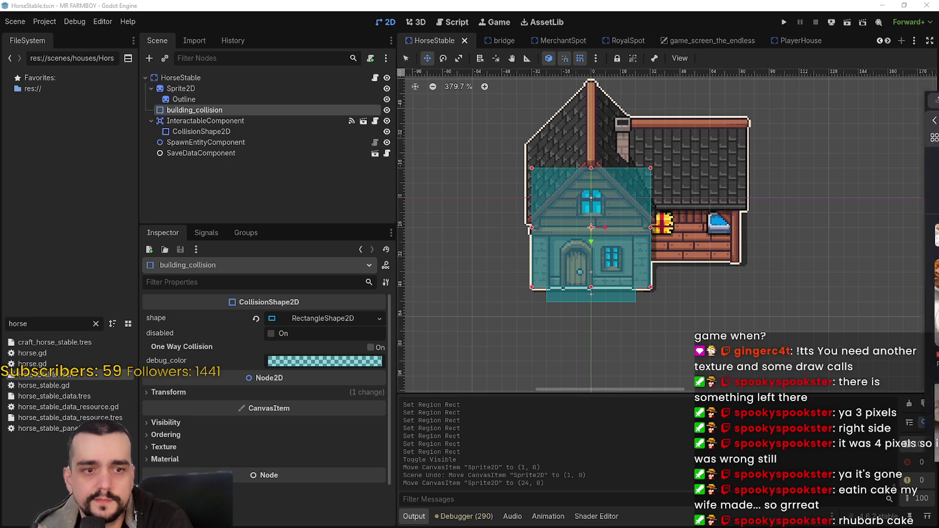
pyautogui.hotkey('alt', 'Tab')
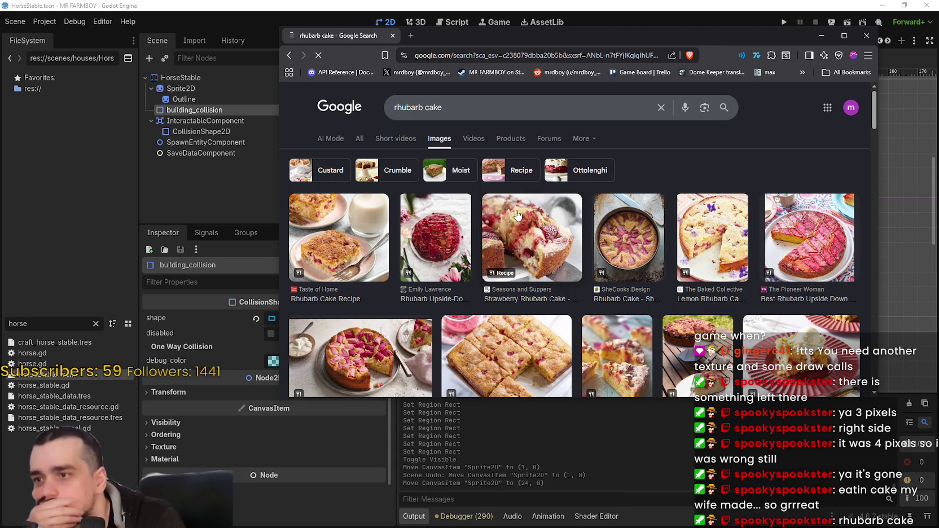
# Enlarge the browser and preview the Taste, Saving Room for Dessert and Seaside Baker rhubarb cakes.
pyautogui.scroll(-1, 606, 361)
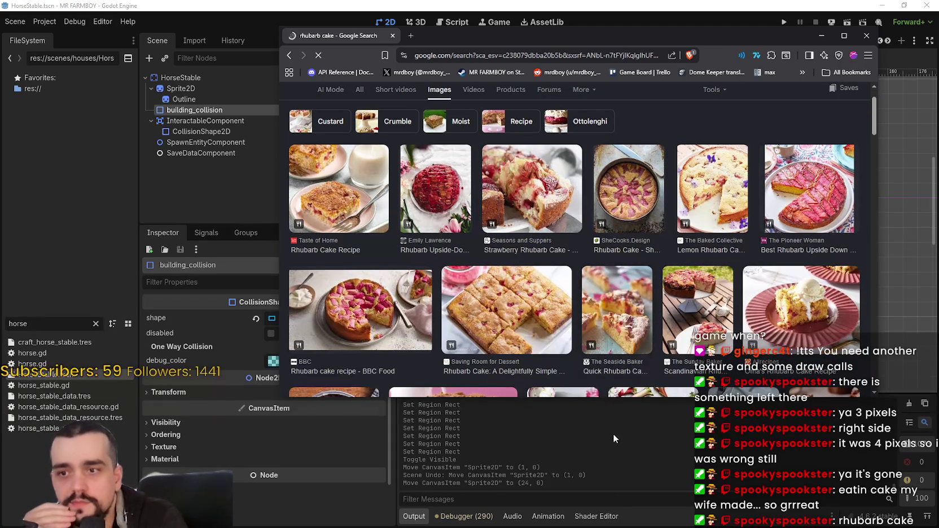
pyautogui.moveTo(620, 398); pyautogui.dragTo(621, 504)
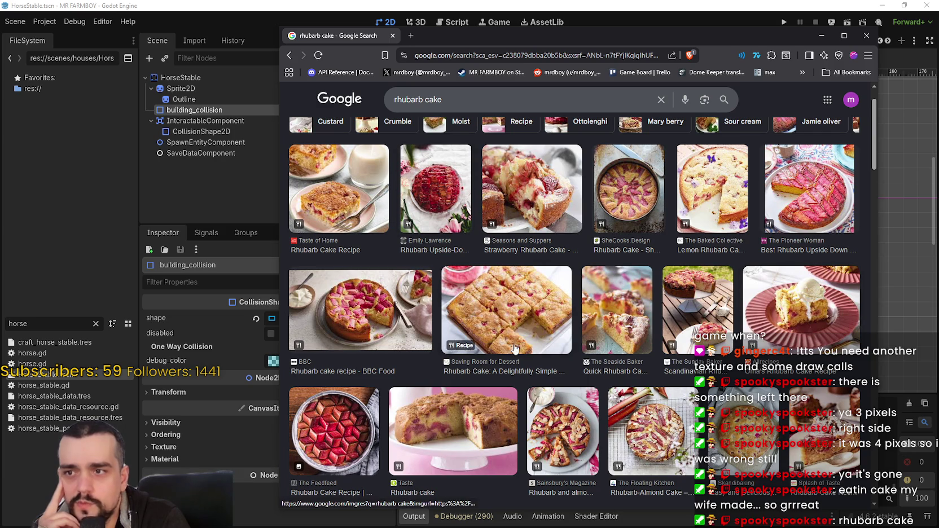
pyautogui.scroll(-1, 536, 343)
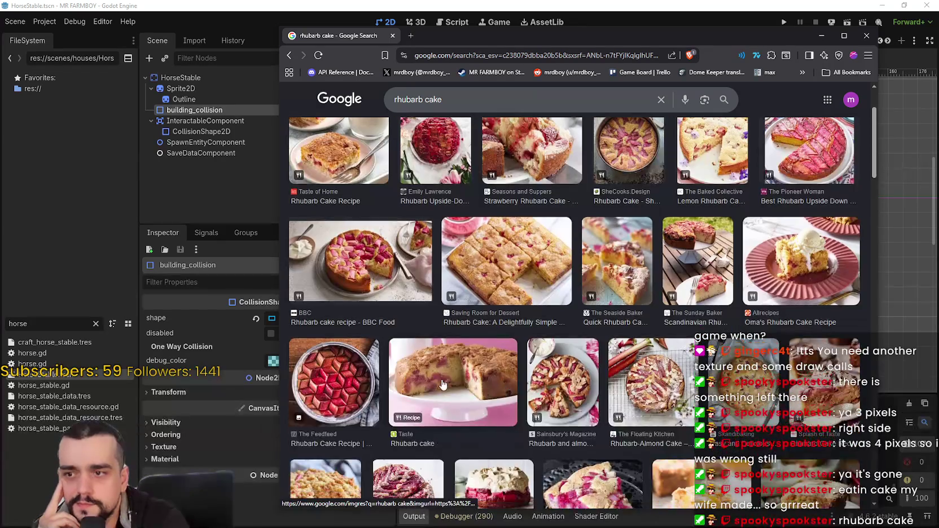
pyautogui.click(451, 384)
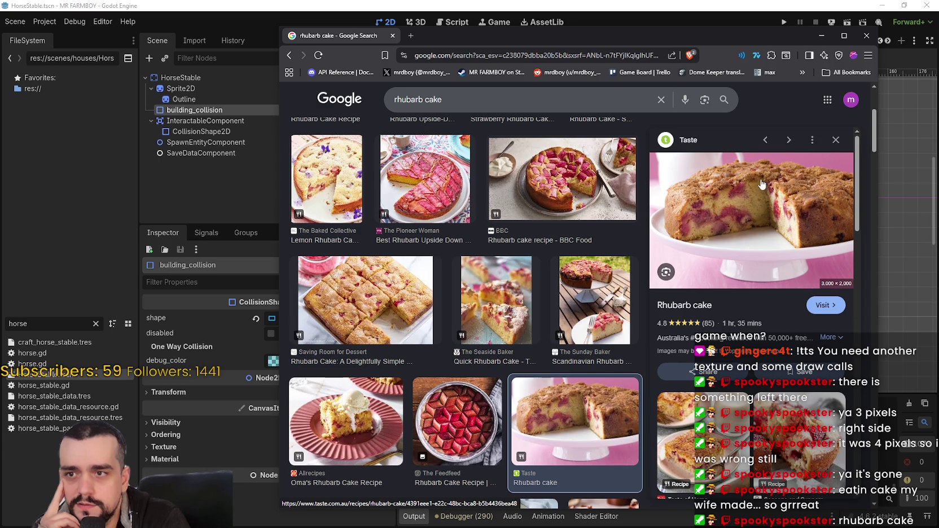
pyautogui.click(362, 301)
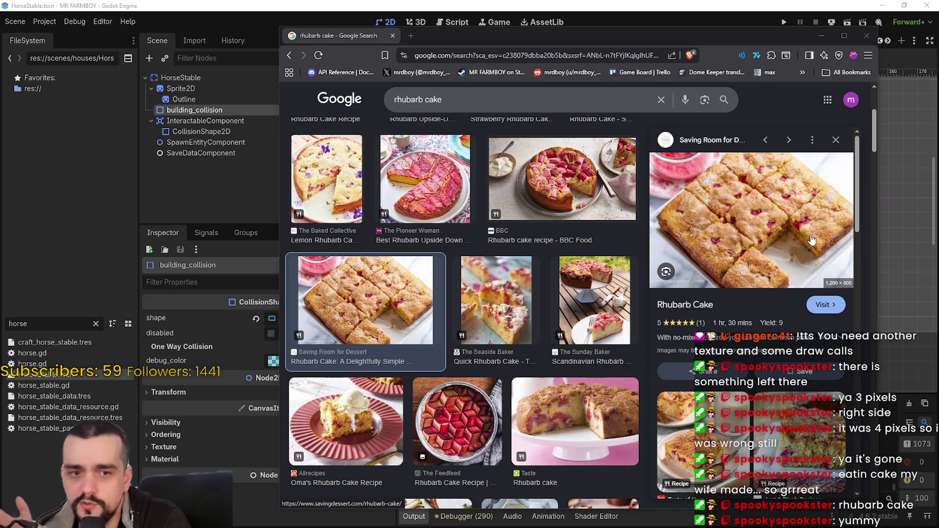
pyautogui.click(812, 433)
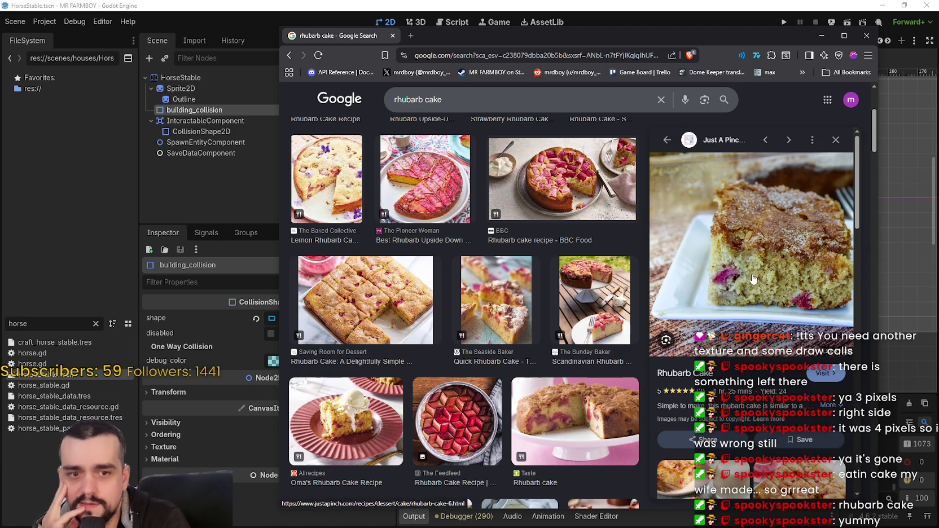
pyautogui.click(486, 321)
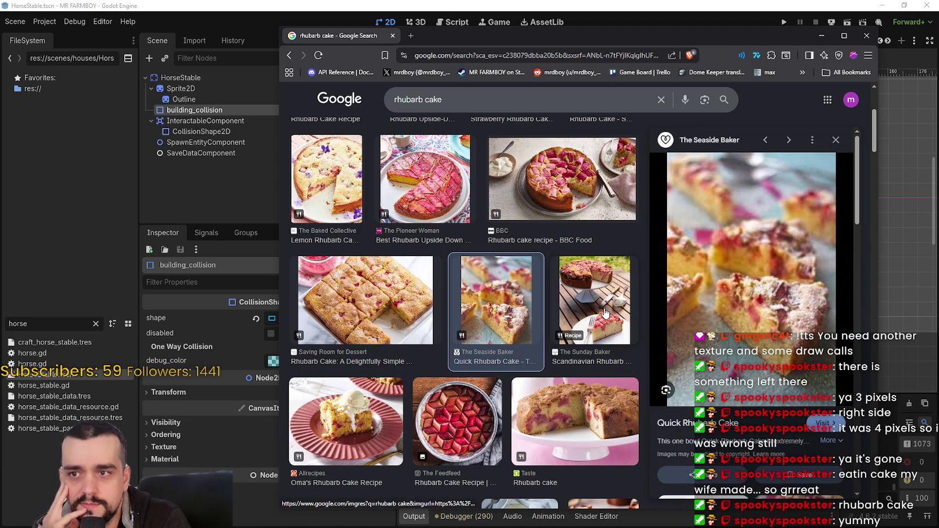
# Preview the Lemon Rhubarb, Taste and She Paused 4 Thought cakes, then close the browser.
pyautogui.click(319, 181)
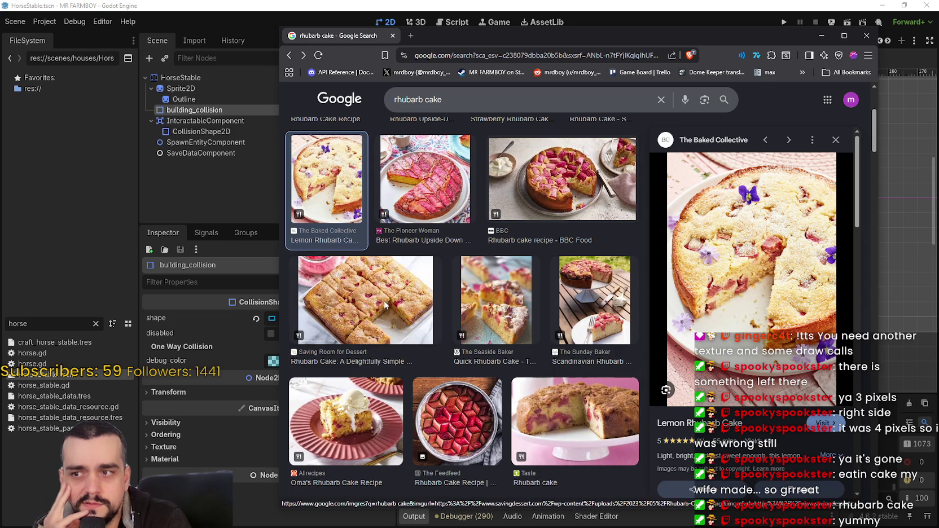
pyautogui.press('Down')
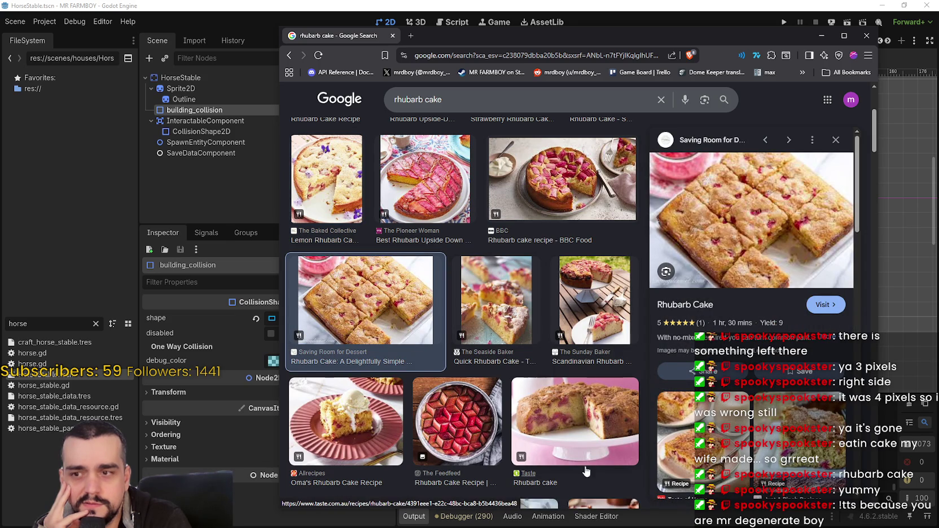
pyautogui.click(573, 430)
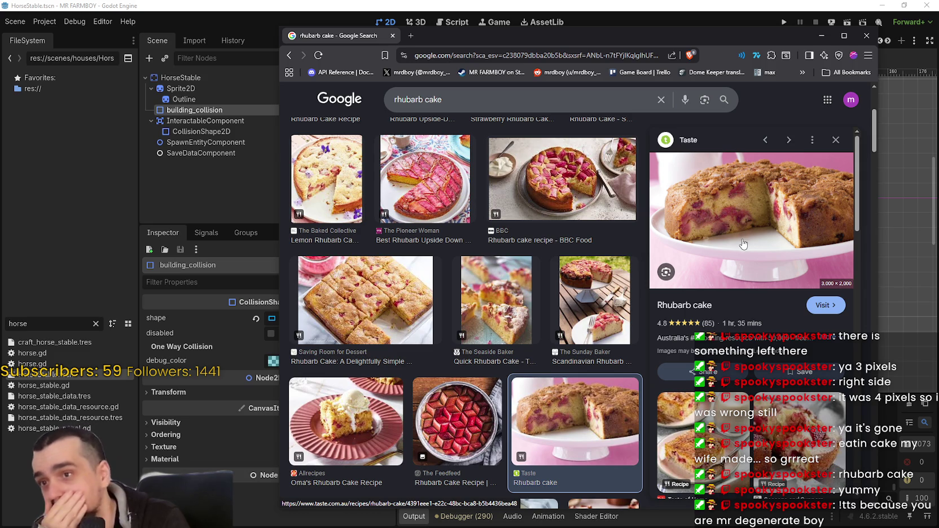
pyautogui.scroll(-1, 526, 316)
pyautogui.scroll(-2, 527, 316)
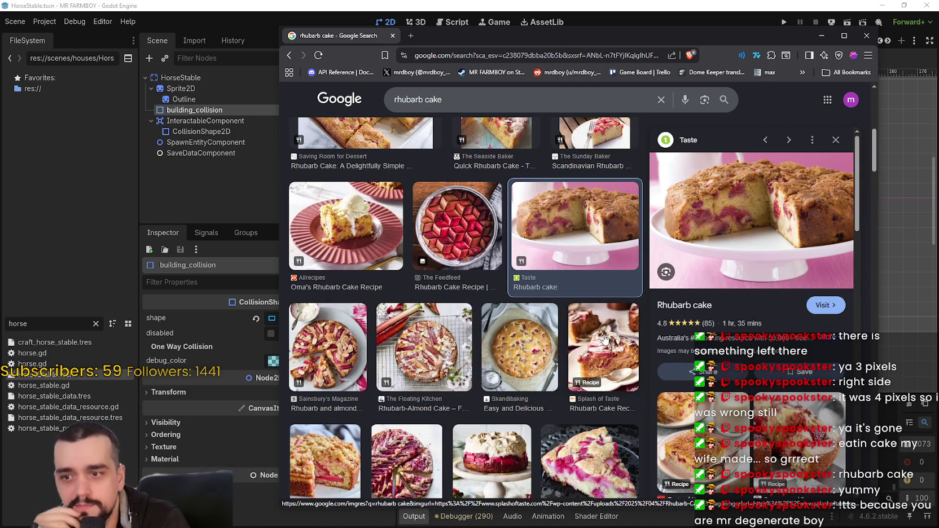
pyautogui.scroll(-2, 605, 338)
pyautogui.click(605, 383)
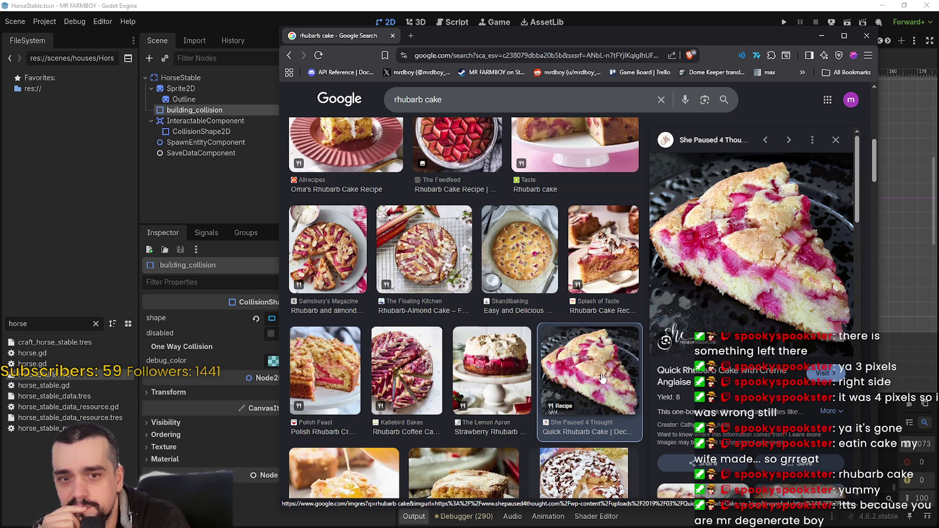
pyautogui.scroll(-3, 602, 381)
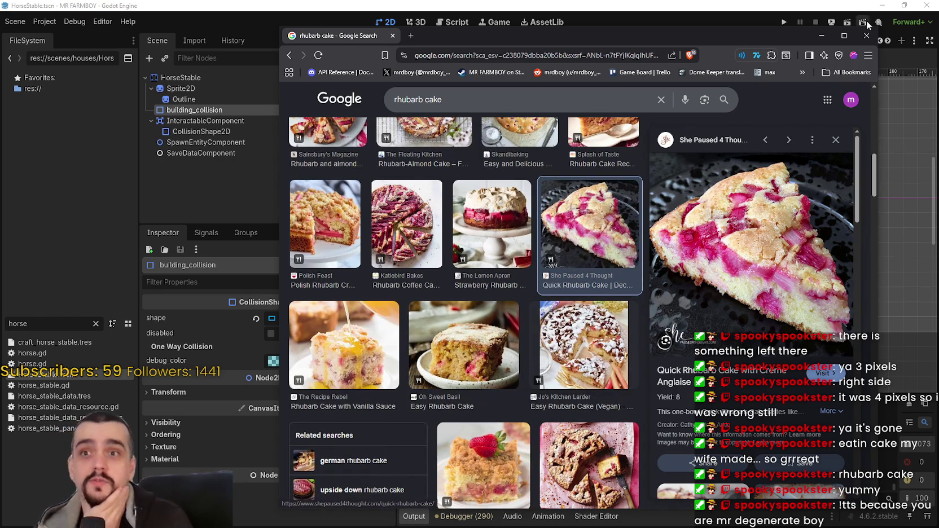
pyautogui.click(866, 35)
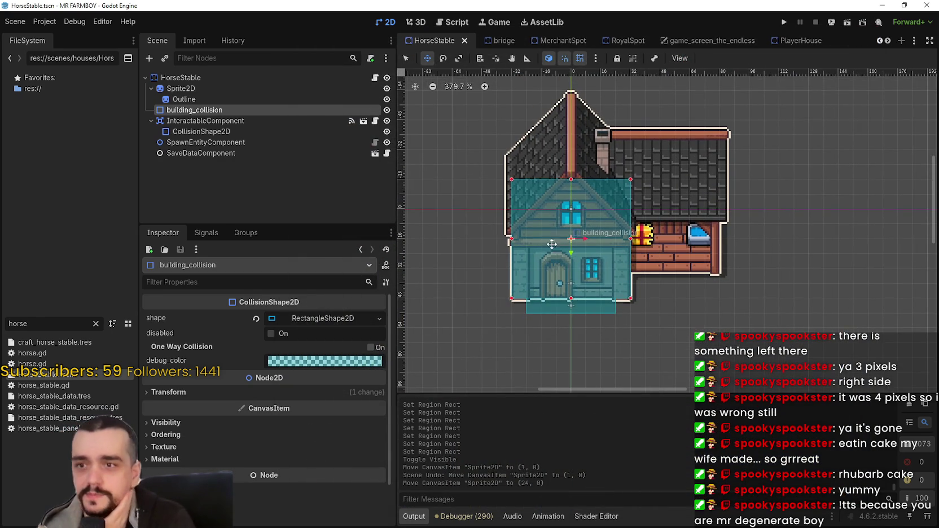
# Toggle building_collision visibility, hide the white Outline, and save the scene.
pyautogui.click(386, 110)
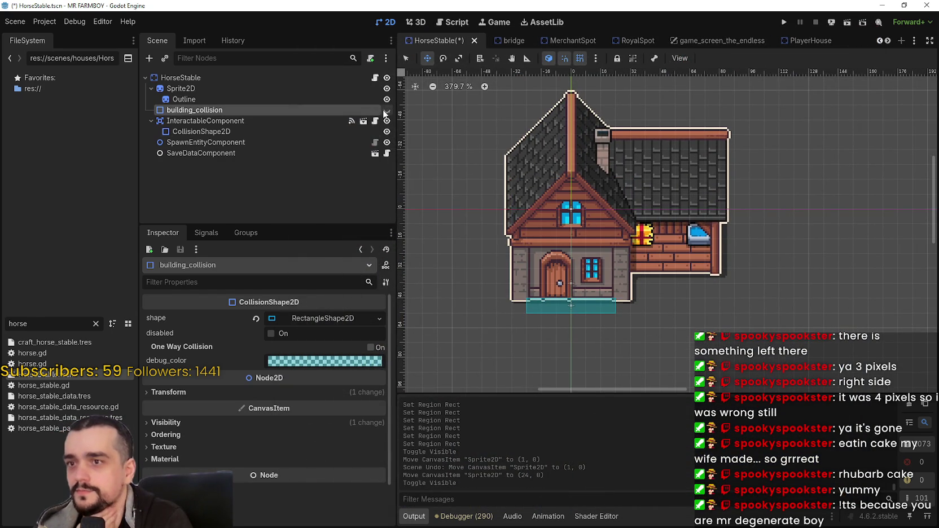
pyautogui.click(386, 110)
pyautogui.click(386, 98)
pyautogui.scroll(2, 631, 178)
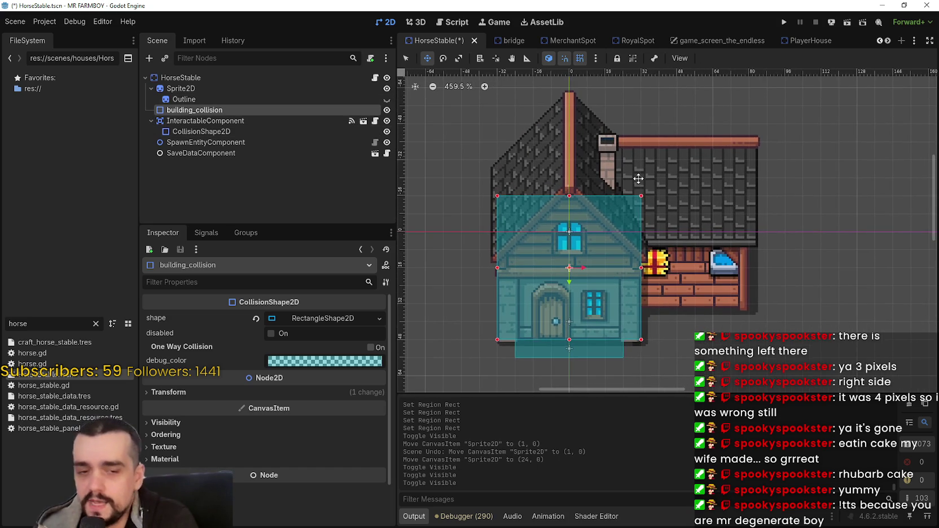
pyautogui.hotkey('ctrl', 's')
pyautogui.scroll(3, 653, 163)
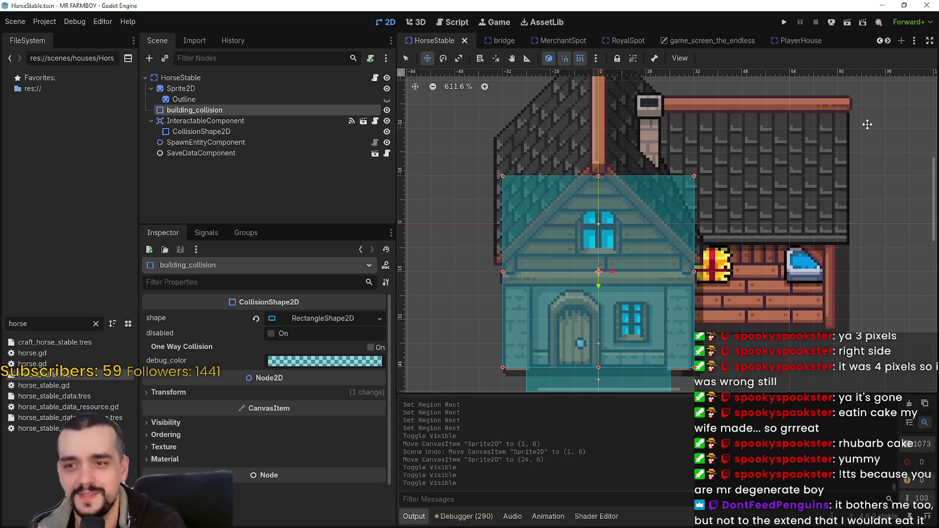
pyautogui.scroll(-2, 559, 230)
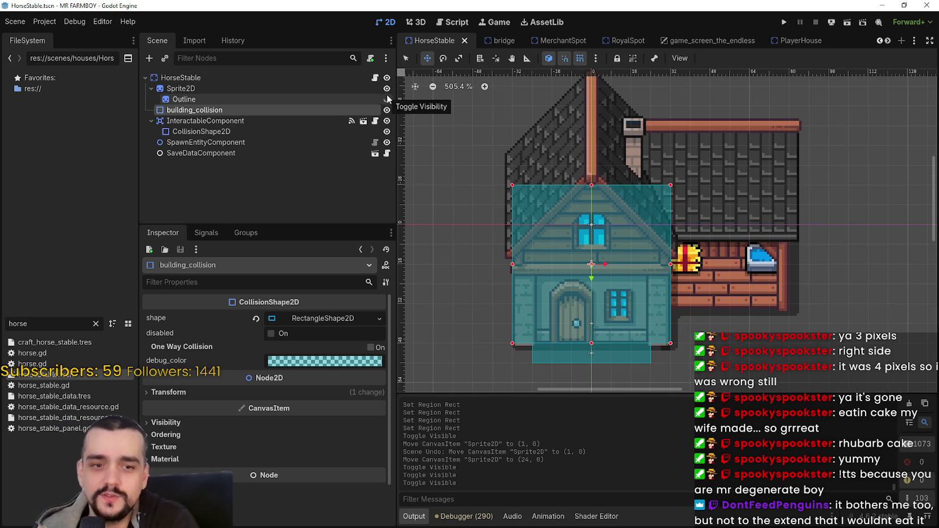
# Toggle the Outline on and off several times to compare, leaving it hidden.
pyautogui.click(387, 99)
pyautogui.scroll(1, 661, 208)
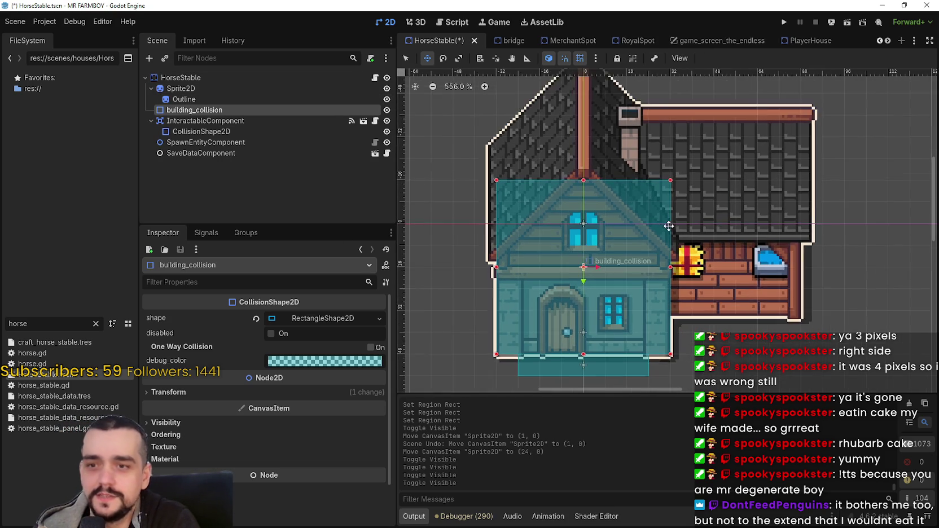
pyautogui.scroll(1, 662, 207)
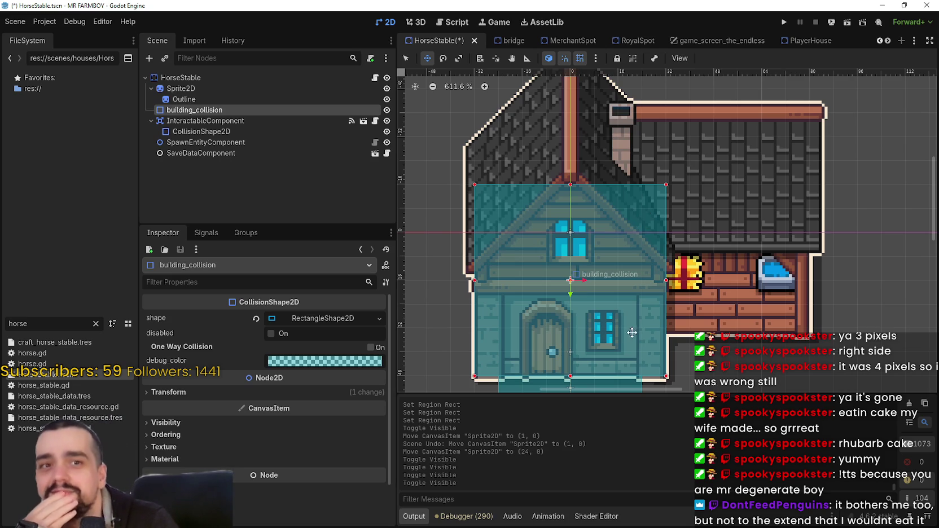
pyautogui.scroll(-1, 628, 291)
pyautogui.scroll(-1, 628, 291)
pyautogui.click(387, 100)
pyautogui.click(387, 100)
pyautogui.click(387, 100)
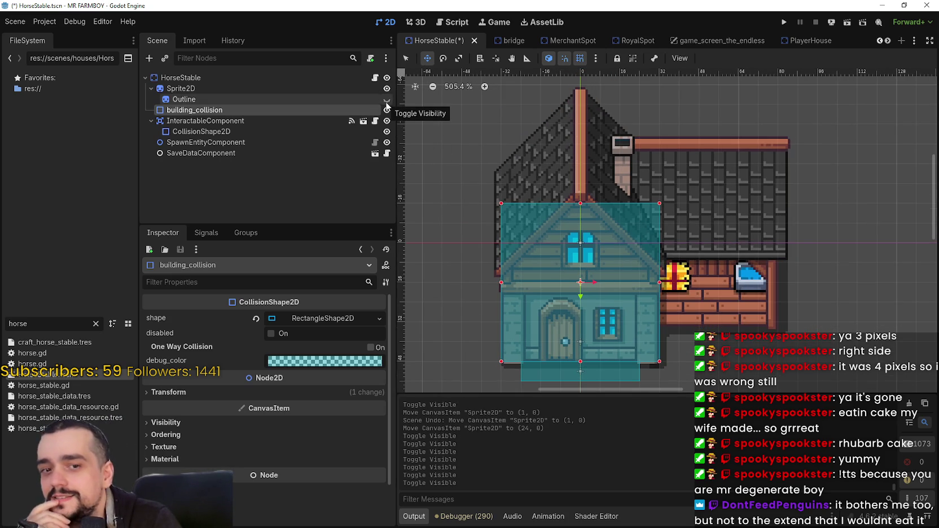
pyautogui.click(387, 100)
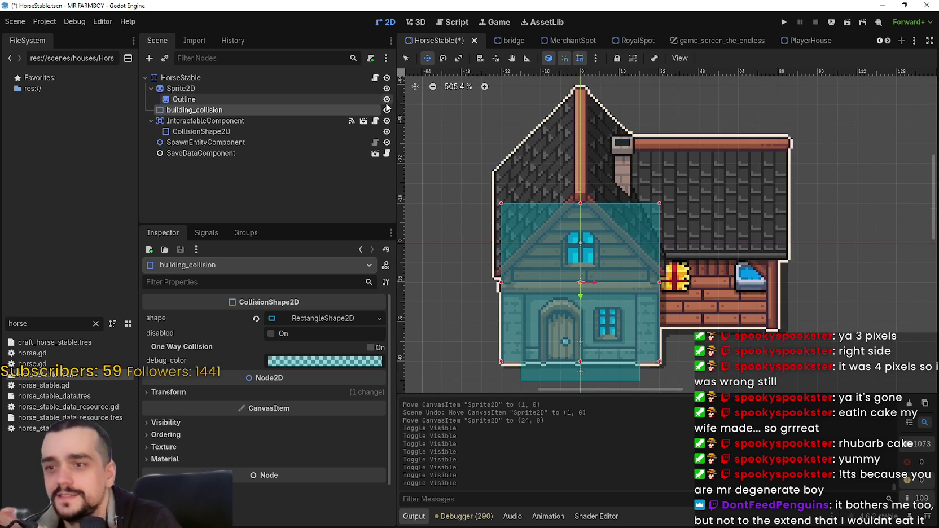
pyautogui.click(387, 100)
pyautogui.hscroll(1, 546, 189)
pyautogui.hscroll(1, 546, 189)
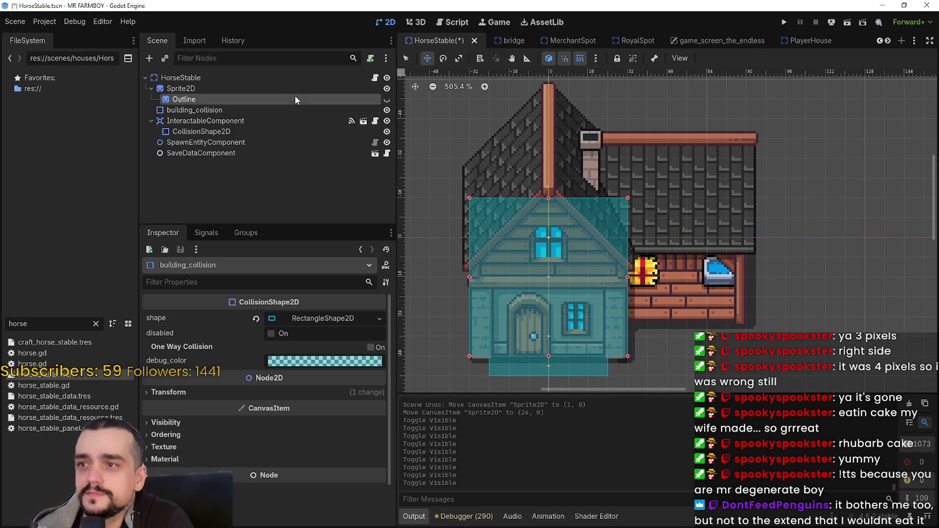
# Select Sprite2D, collapse its atlas texture details, and save the scene.
pyautogui.click(296, 89)
pyautogui.scroll(-2, 621, 236)
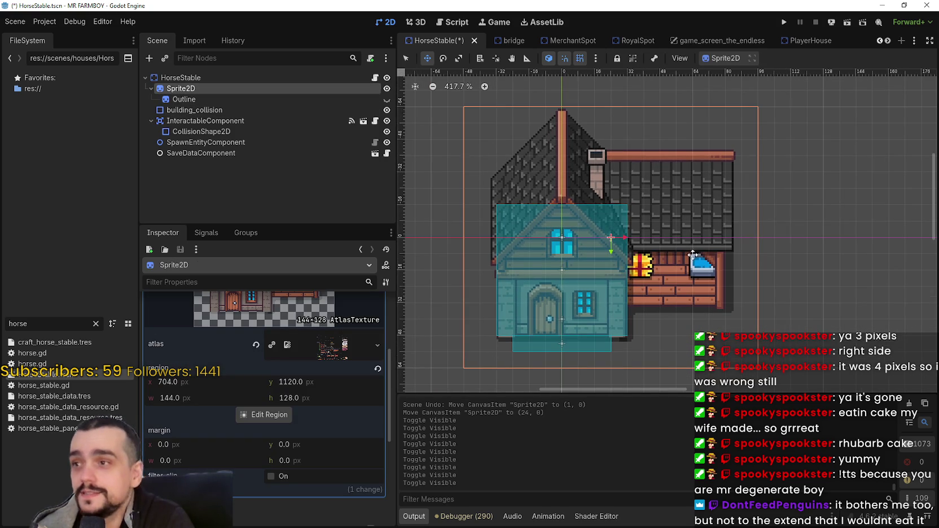
pyautogui.scroll(3, 361, 389)
pyautogui.click(344, 332)
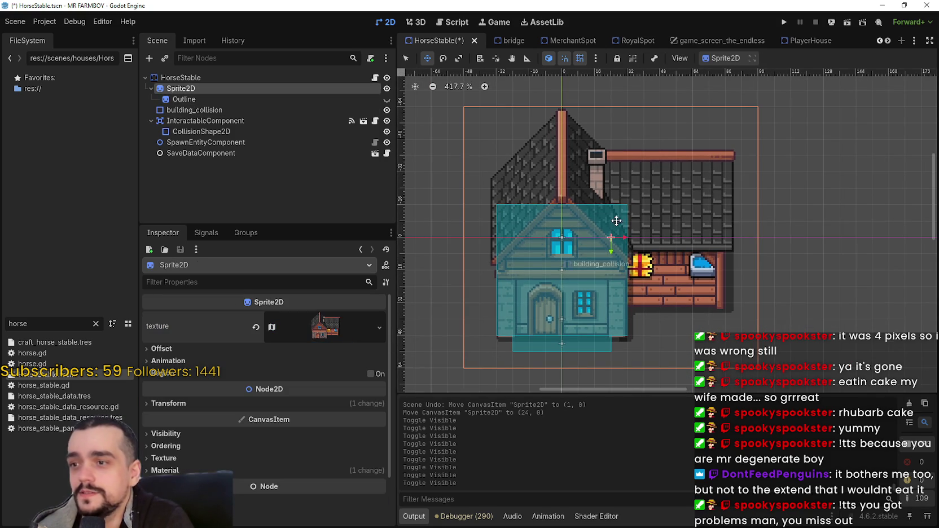
pyautogui.hscroll(1, 693, 205)
pyautogui.scroll(1, 692, 206)
pyautogui.hotkey('ctrl', 's')
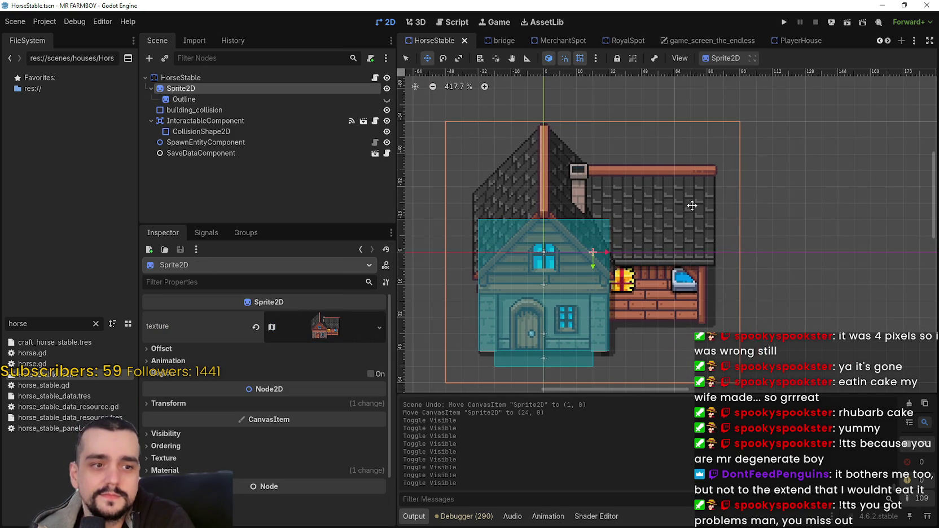
# Select the building_collision node, then the Outline node.
pyautogui.scroll(1, 640, 218)
pyautogui.scroll(-2, 590, 244)
pyautogui.scroll(1, 589, 244)
pyautogui.click(244, 109)
pyautogui.click(305, 98)
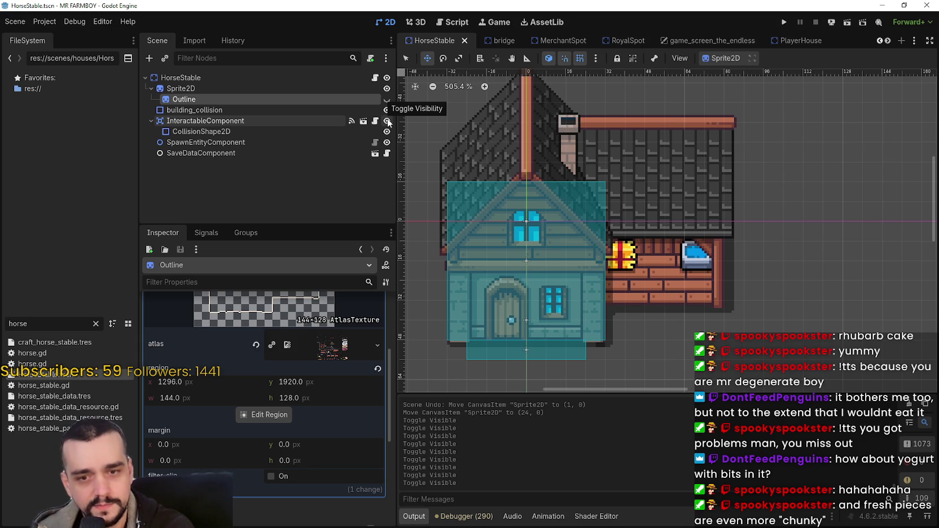
pyautogui.click(387, 121)
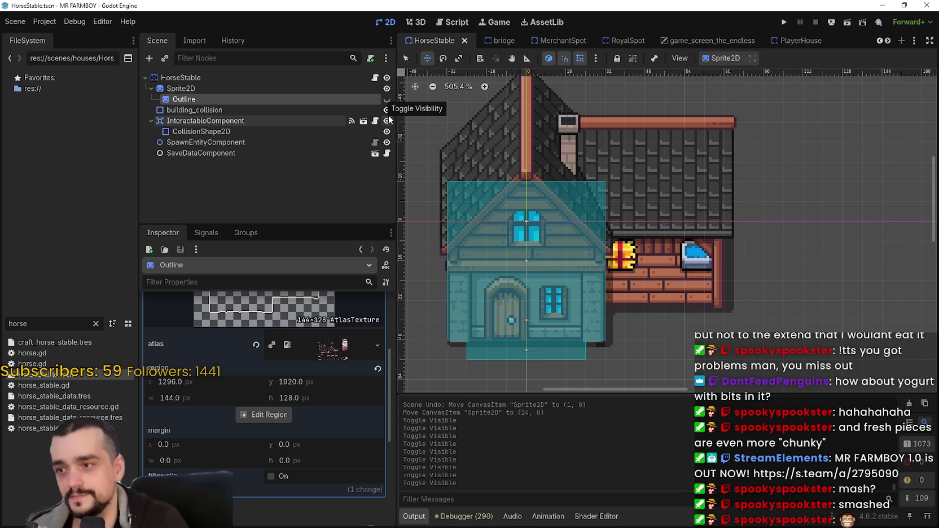
pyautogui.scroll(5, 335, 365)
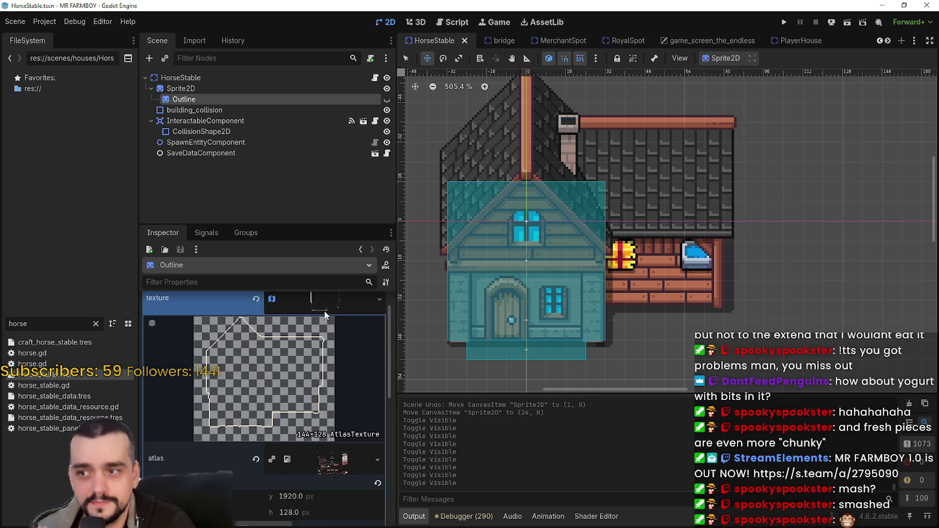
pyautogui.click(325, 316)
pyautogui.scroll(-2, 573, 245)
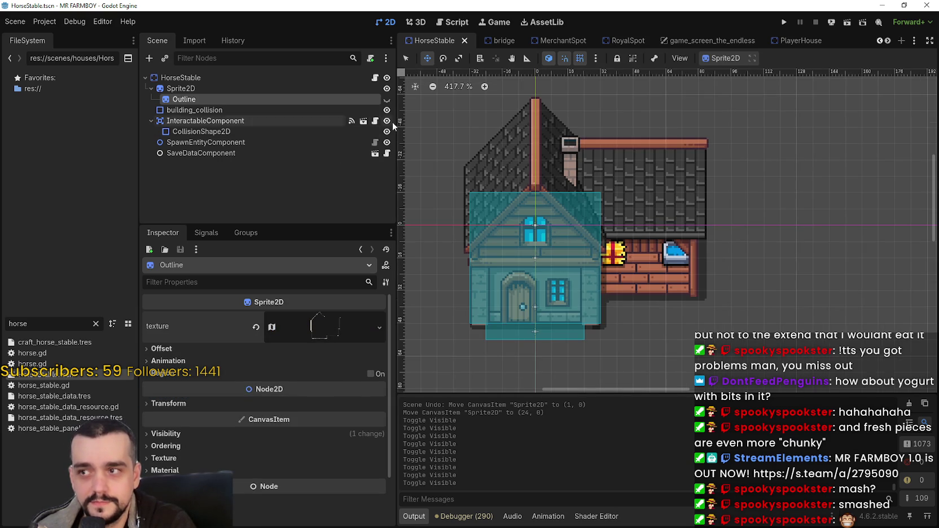
pyautogui.click(387, 99)
pyautogui.scroll(-1, 597, 238)
pyautogui.scroll(-1, 596, 238)
pyautogui.hotkey('ctrl', 's')
pyautogui.scroll(2, 596, 238)
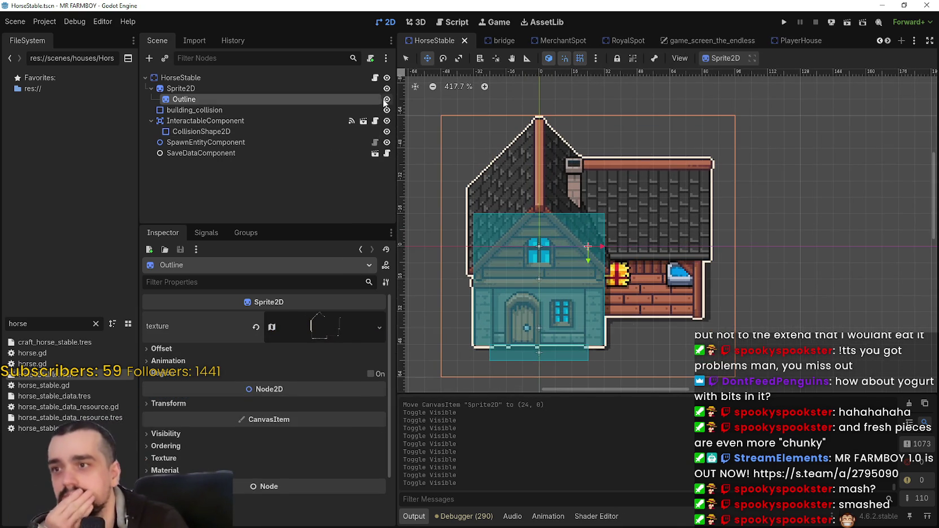
pyautogui.click(386, 99)
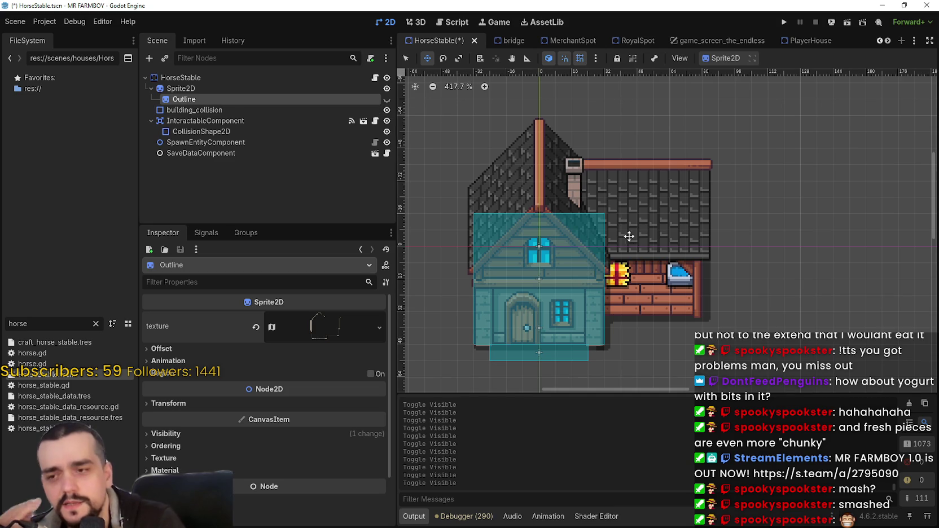
pyautogui.scroll(-2, 634, 292)
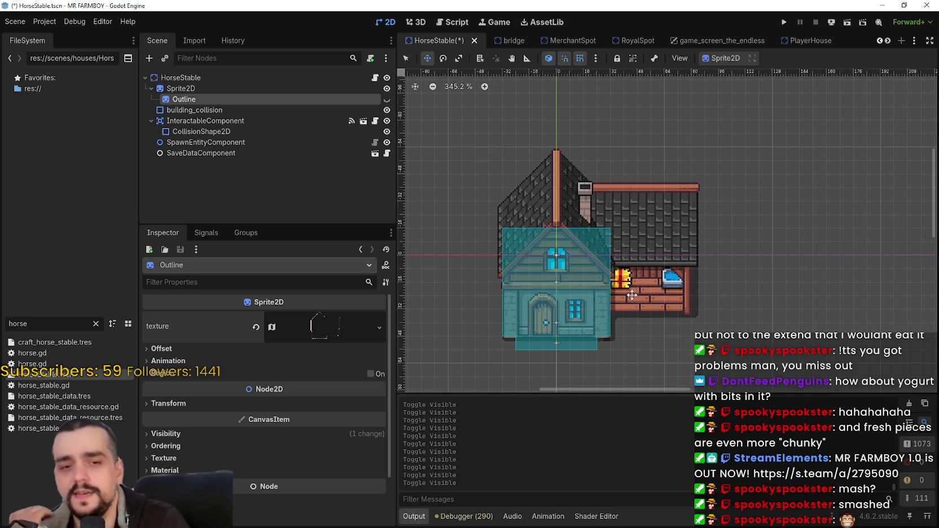
pyautogui.scroll(1, 627, 290)
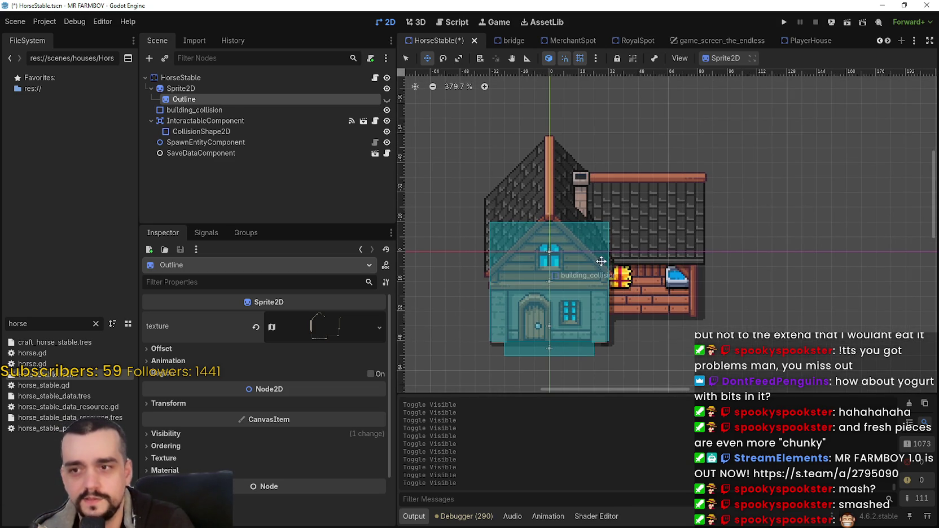
pyautogui.scroll(1, 597, 255)
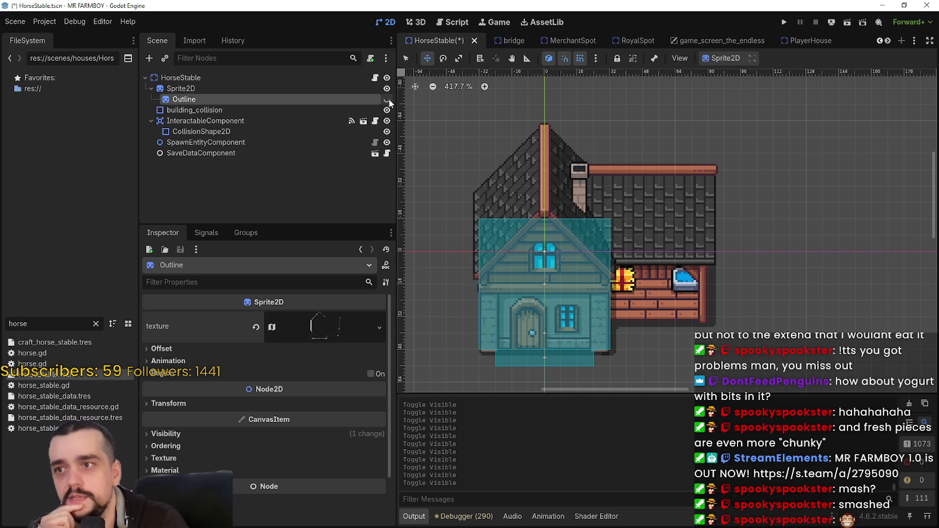
pyautogui.click(386, 99)
pyautogui.scroll(1, 599, 261)
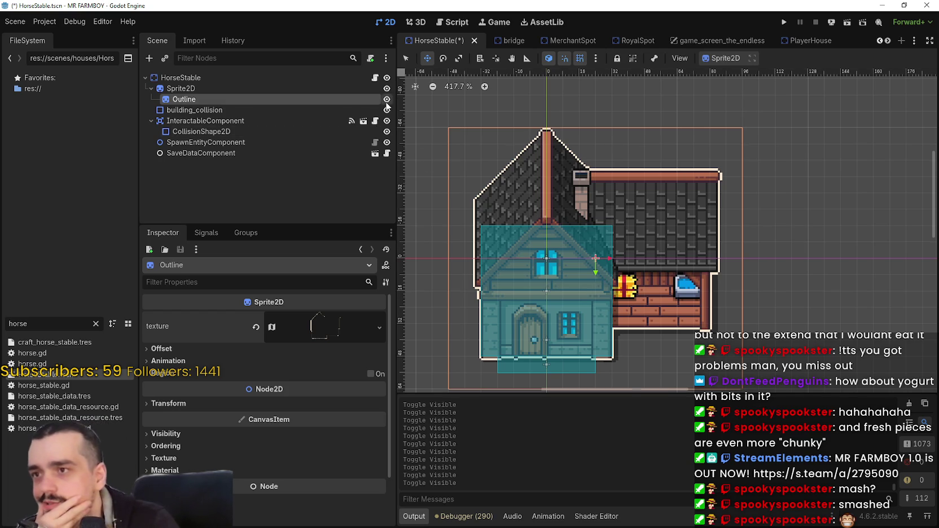
pyautogui.click(387, 100)
pyautogui.hotkey('ctrl', 's')
pyautogui.scroll(-1, 667, 226)
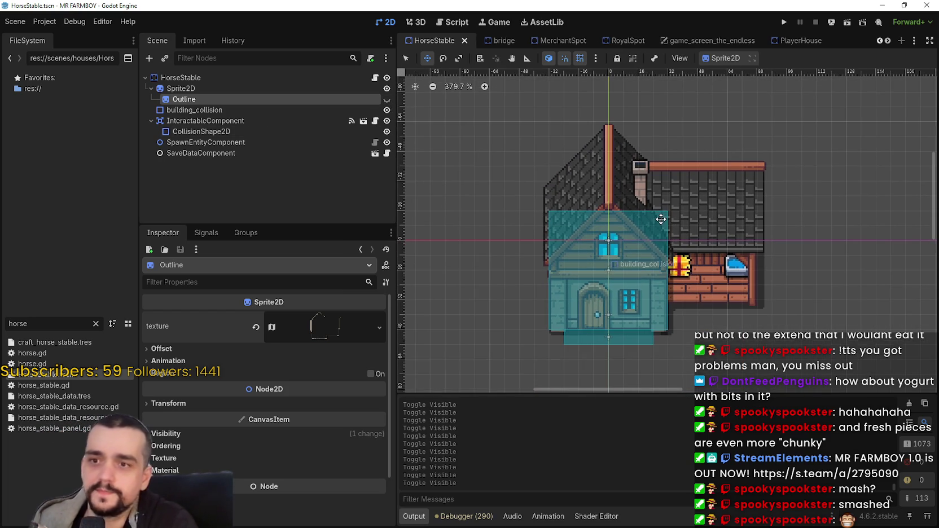
pyautogui.scroll(1, 655, 220)
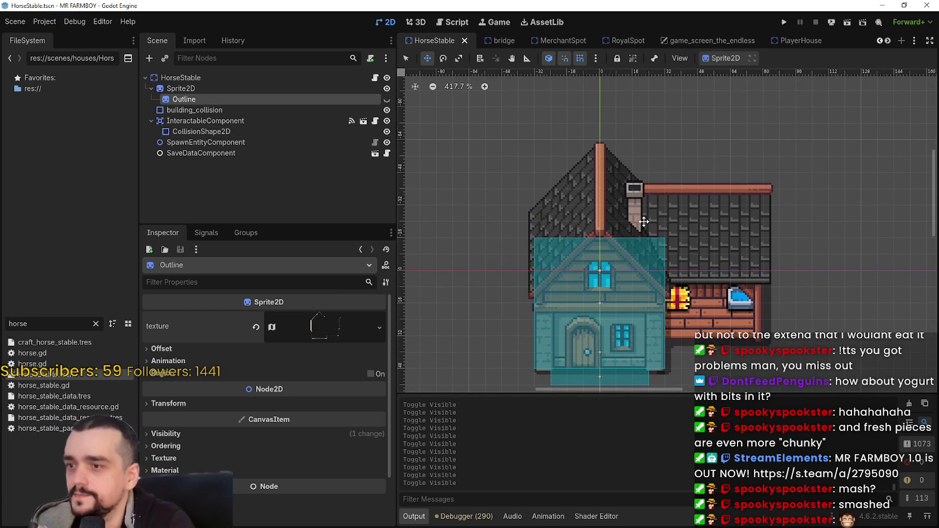
pyautogui.moveTo(599, 292); pyautogui.dragTo(543, 281)
pyautogui.scroll(-1, 543, 214)
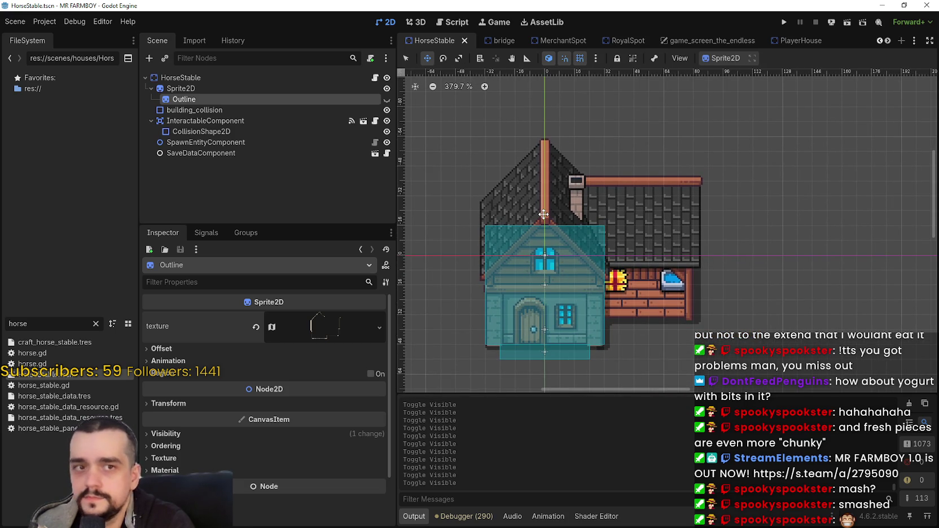
pyautogui.click(352, 89)
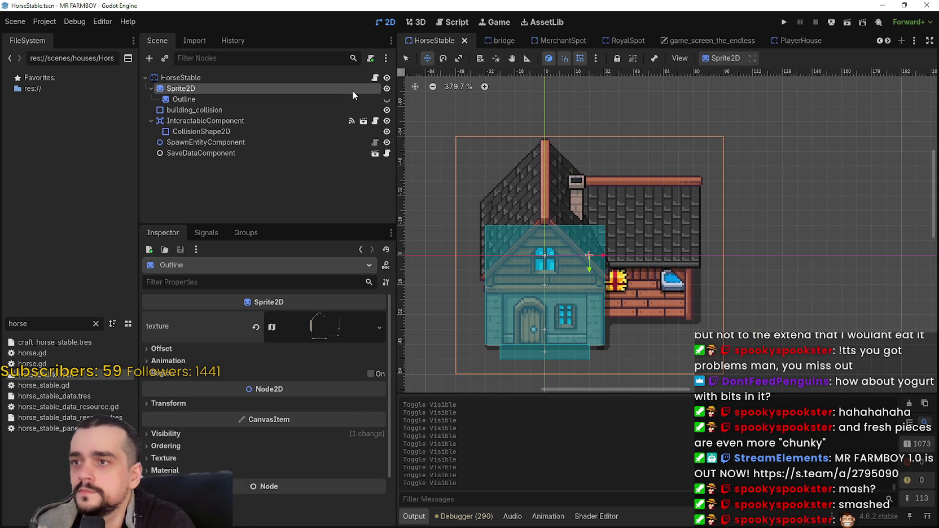
# Inspect the building_collision shape and the interaction area's CollisionShape2D.
pyautogui.click(337, 99)
pyautogui.click(301, 110)
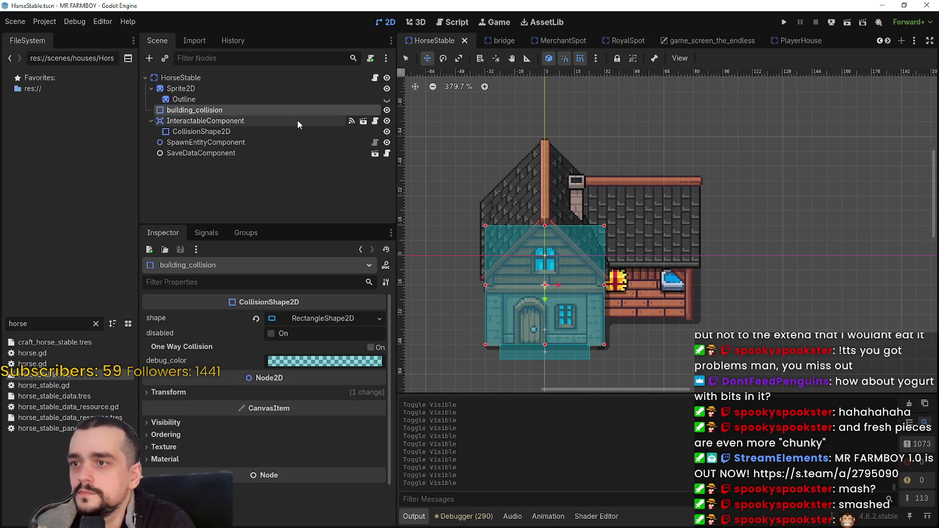
pyautogui.click(303, 120)
pyautogui.click(295, 131)
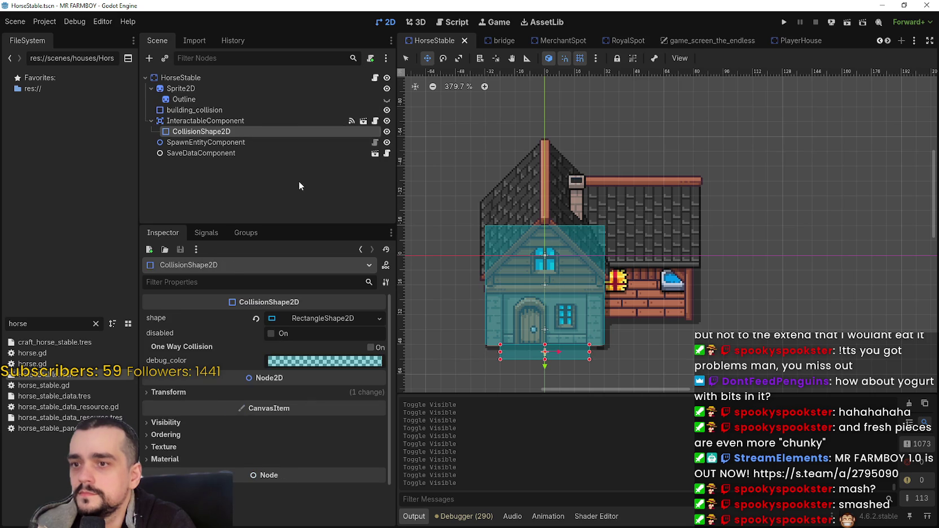
pyautogui.scroll(2, 669, 319)
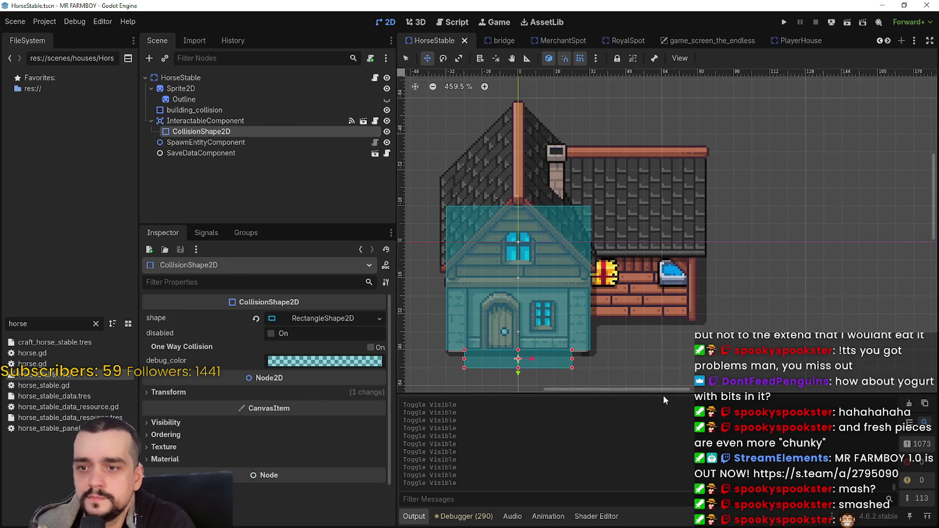
pyautogui.scroll(-1, 588, 273)
pyautogui.scroll(1, 588, 274)
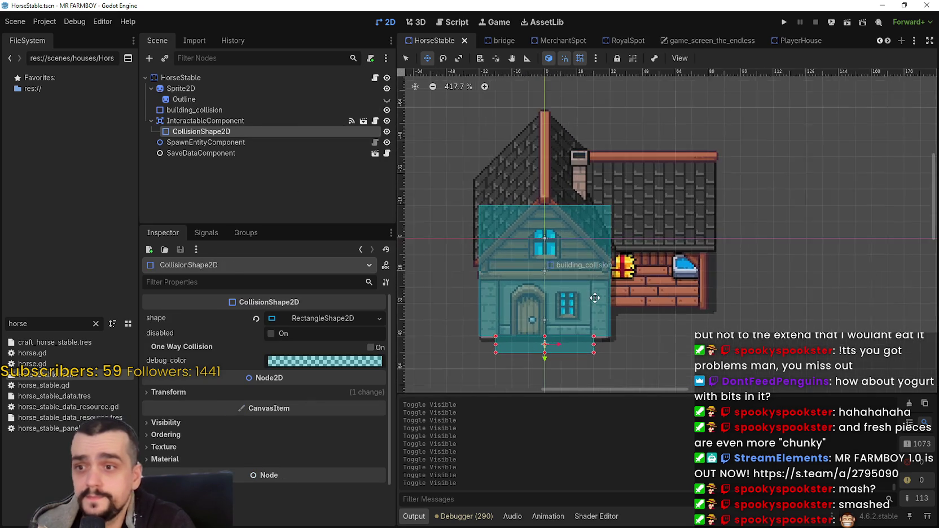
pyautogui.scroll(-2, 588, 282)
pyautogui.scroll(4, 587, 285)
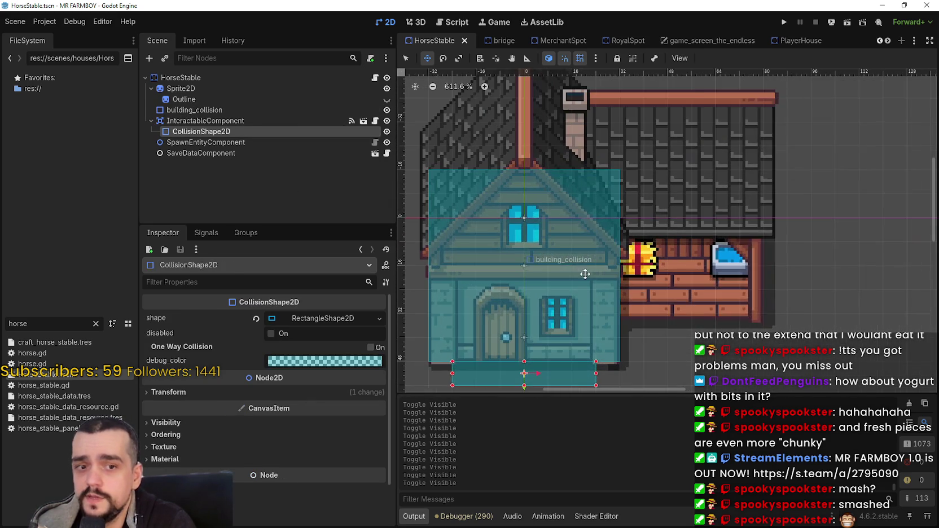
pyautogui.scroll(-1, 589, 265)
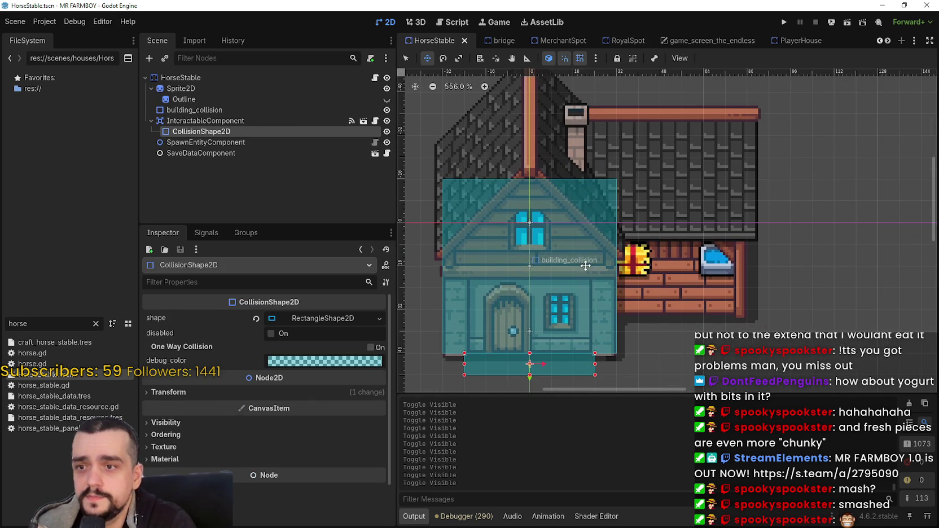
# Reselect building_collision and open the horse_stable.gd script.
pyautogui.click(185, 99)
pyautogui.click(195, 110)
pyautogui.scroll(-2, 623, 304)
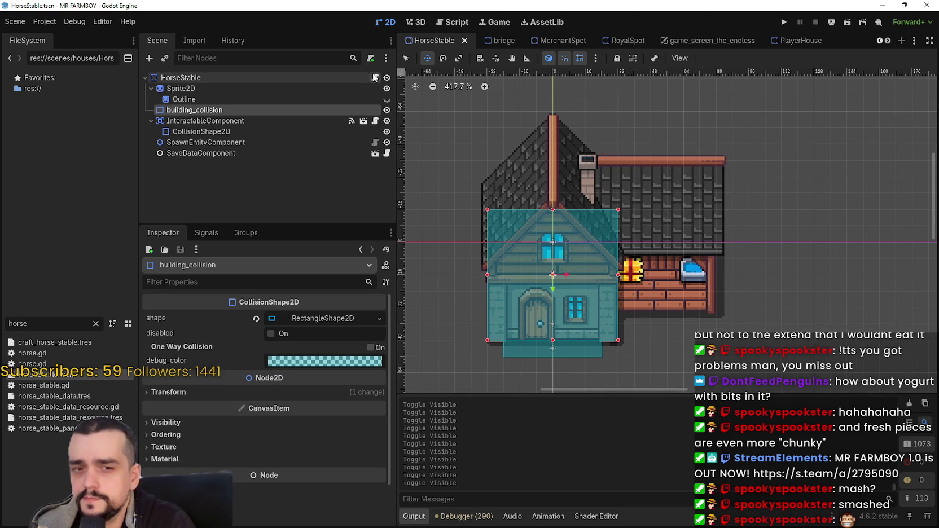
pyautogui.click(374, 77)
pyautogui.moveTo(912, 117); pyautogui.dragTo(901, 60)
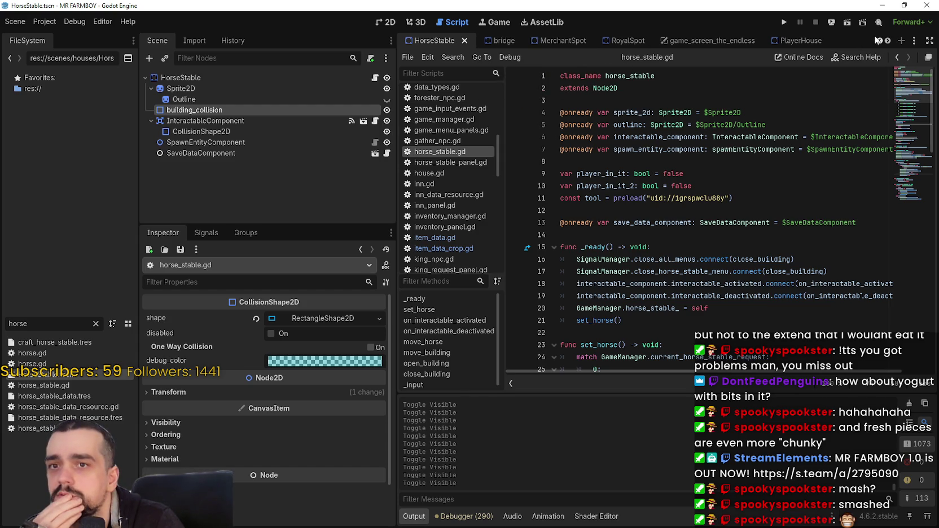
# Scroll the scene tabs past Church and Inn and switch to the Blacksmith scene.
pyautogui.scroll(-8, 880, 41)
pyautogui.scroll(-4, 884, 42)
pyautogui.scroll(-5, 888, 44)
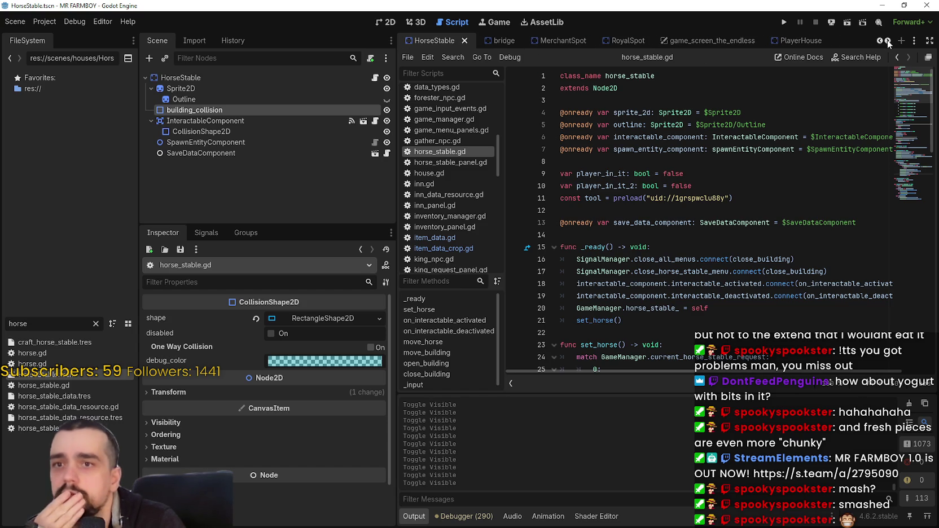
pyautogui.scroll(-3, 888, 44)
pyautogui.moveTo(656, 42)
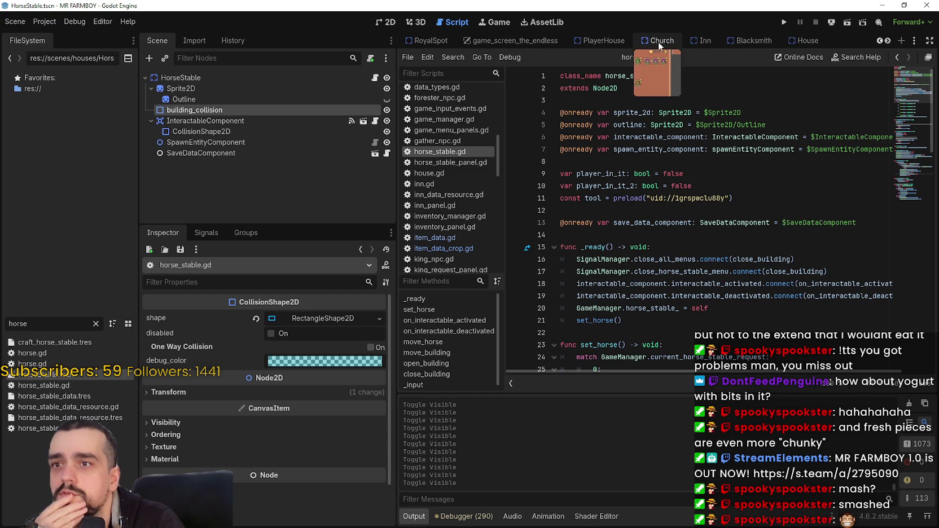
pyautogui.moveTo(599, 48)
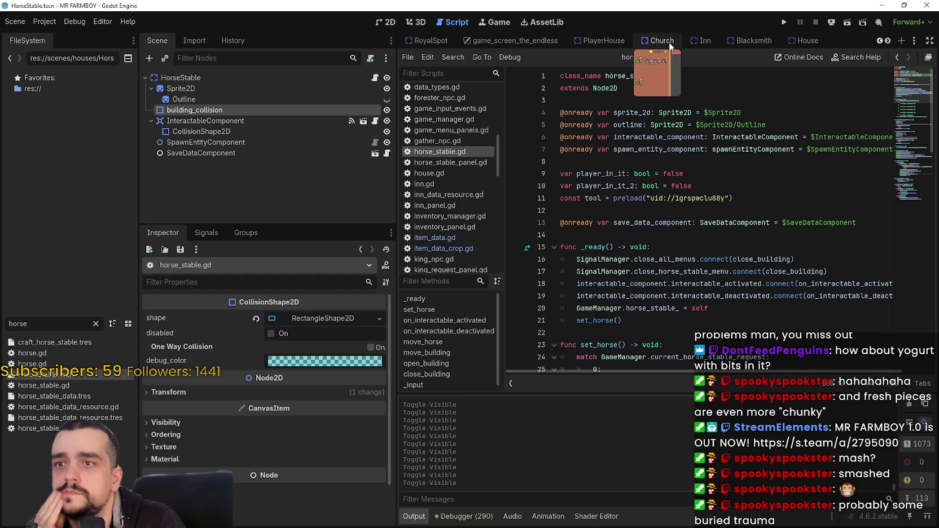
pyautogui.moveTo(697, 41)
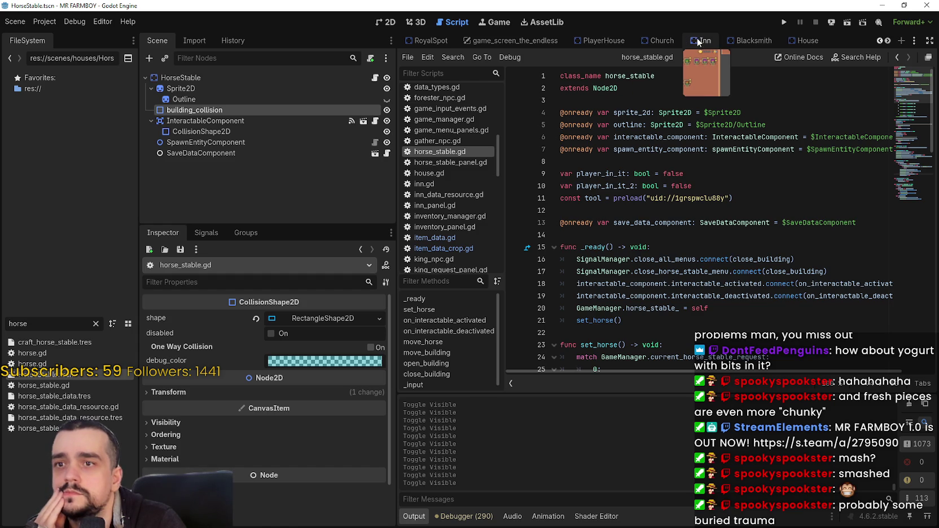
pyautogui.click(751, 40)
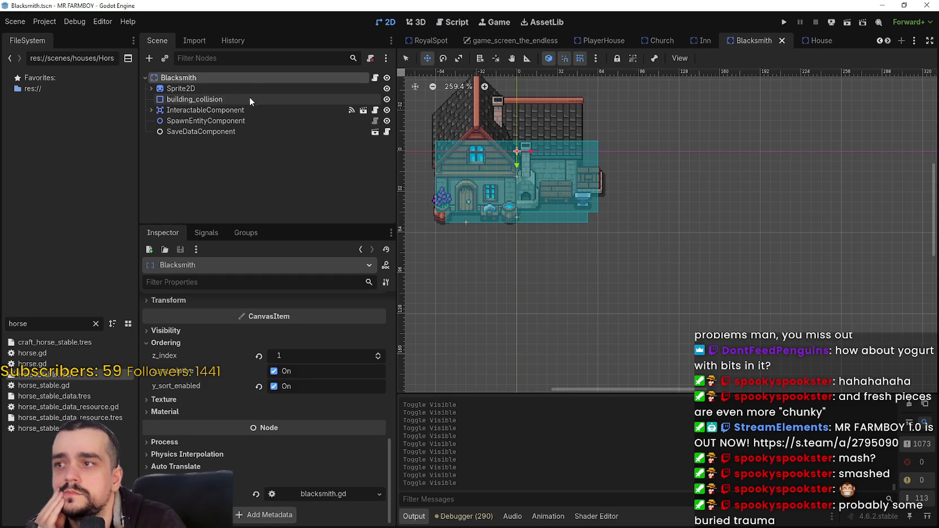
# Compare the Blacksmith's building collision with the Inn's sprite, switching between both scenes.
pyautogui.click(252, 100)
pyautogui.scroll(3, 486, 147)
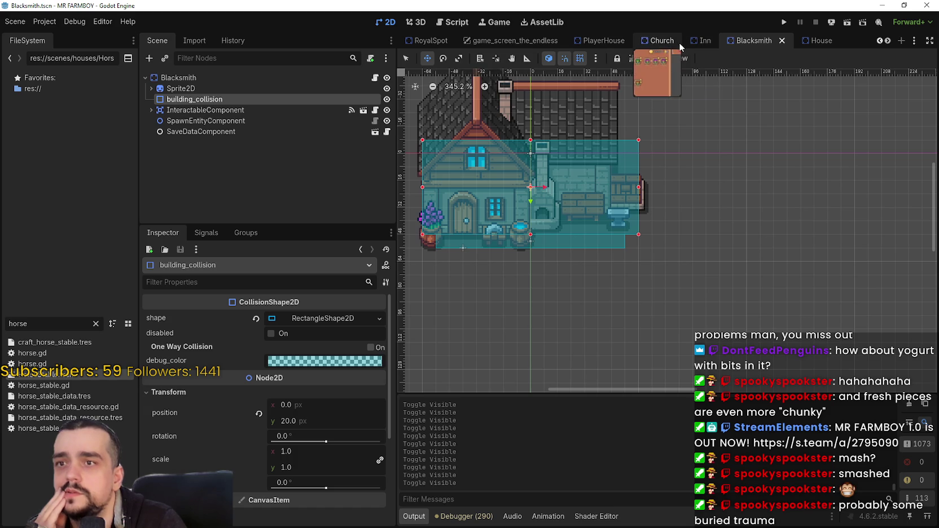
pyautogui.click(701, 41)
pyautogui.click(292, 88)
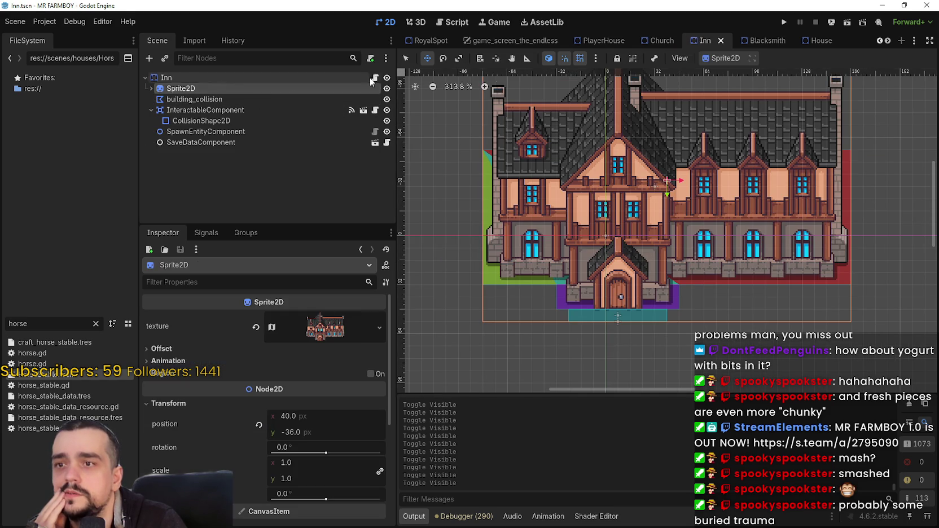
pyautogui.click(769, 41)
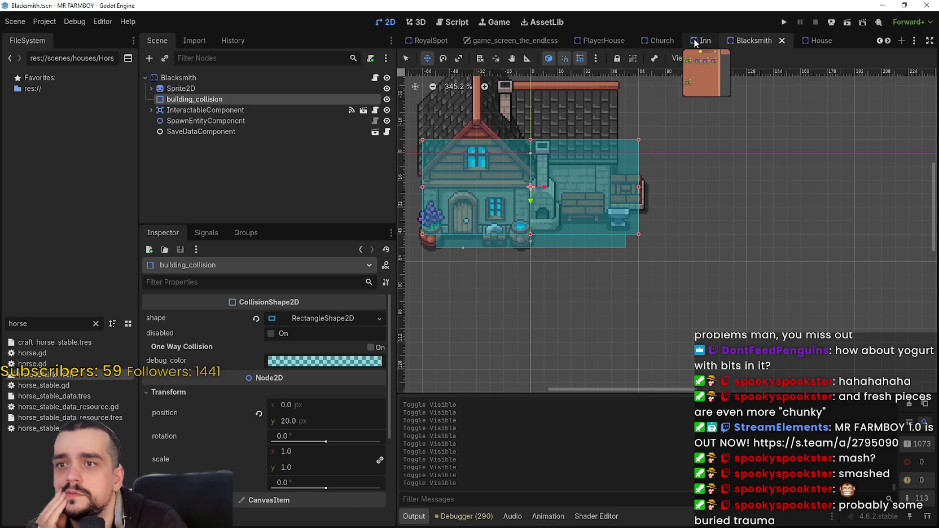
pyautogui.click(703, 40)
# Open inn.gd and inspect the Inn's polygon building collision.
pyautogui.click(374, 78)
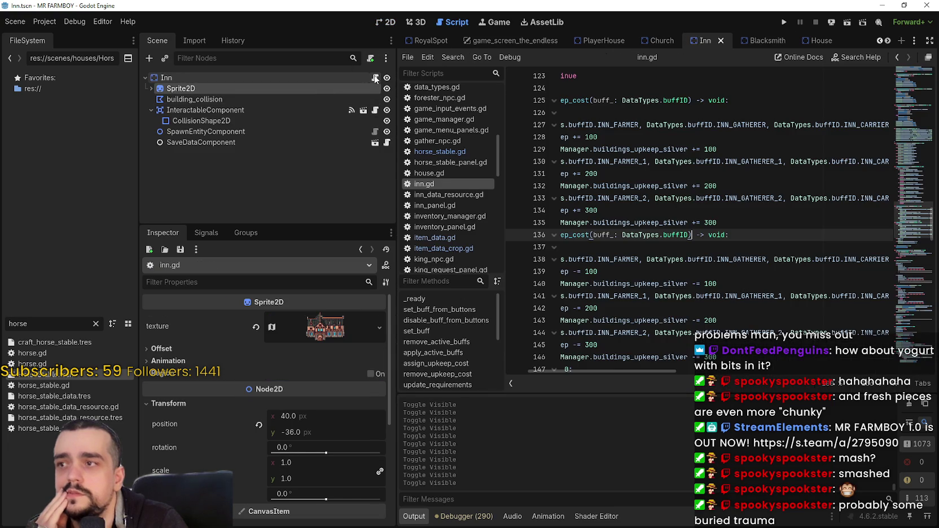
pyautogui.click(305, 100)
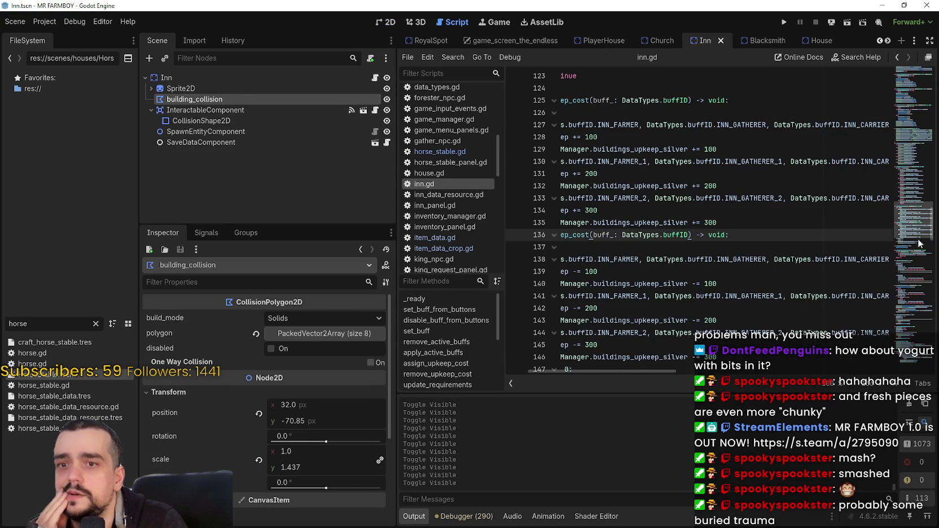
pyautogui.moveTo(913, 224); pyautogui.dragTo(913, 85)
pyautogui.moveTo(675, 371); pyautogui.dragTo(556, 364)
pyautogui.scroll(-1, 779, 294)
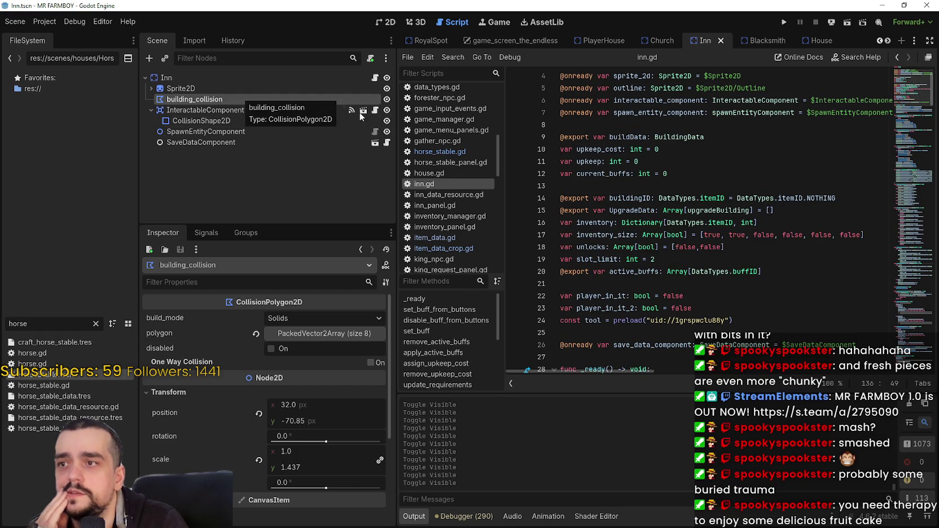
pyautogui.scroll(1, 666, 135)
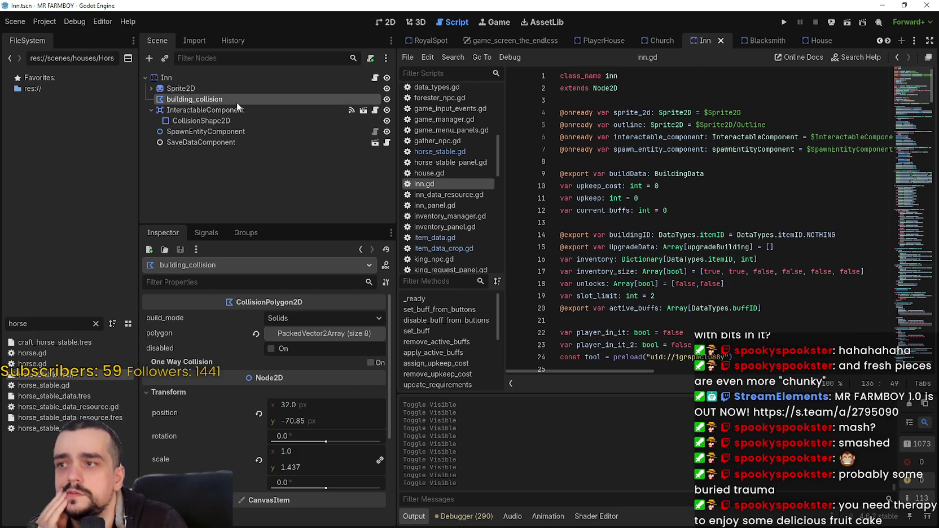
# Page the scene tabs back to HorseStable and right-click its building_collision node.
pyautogui.click(888, 42)
pyautogui.click(887, 41)
pyautogui.click(888, 41)
pyautogui.click(888, 41)
pyautogui.click(888, 41)
pyautogui.click(880, 43)
pyautogui.click(880, 41)
pyautogui.click(880, 41)
pyautogui.click(880, 42)
pyautogui.click(880, 41)
pyautogui.click(880, 42)
pyautogui.click(880, 42)
pyautogui.click(517, 41)
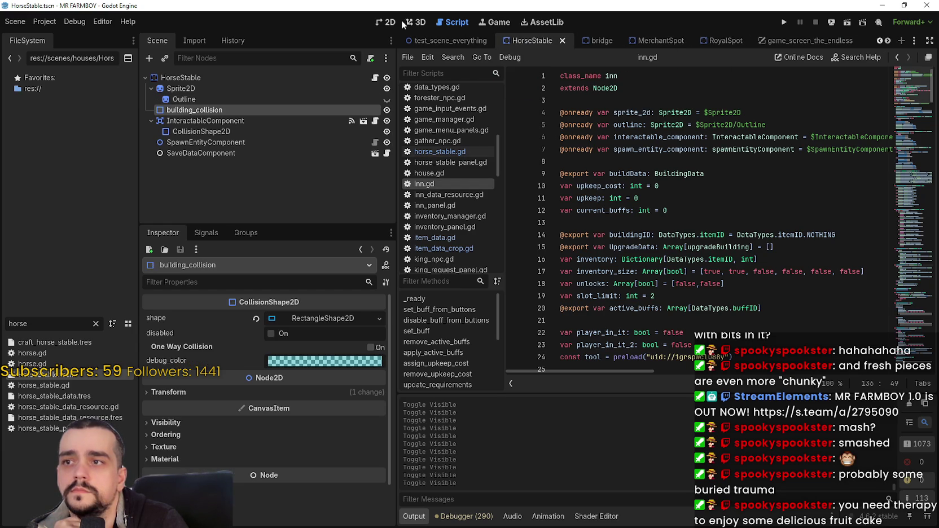
pyautogui.click(388, 22)
pyautogui.rightClick(212, 109)
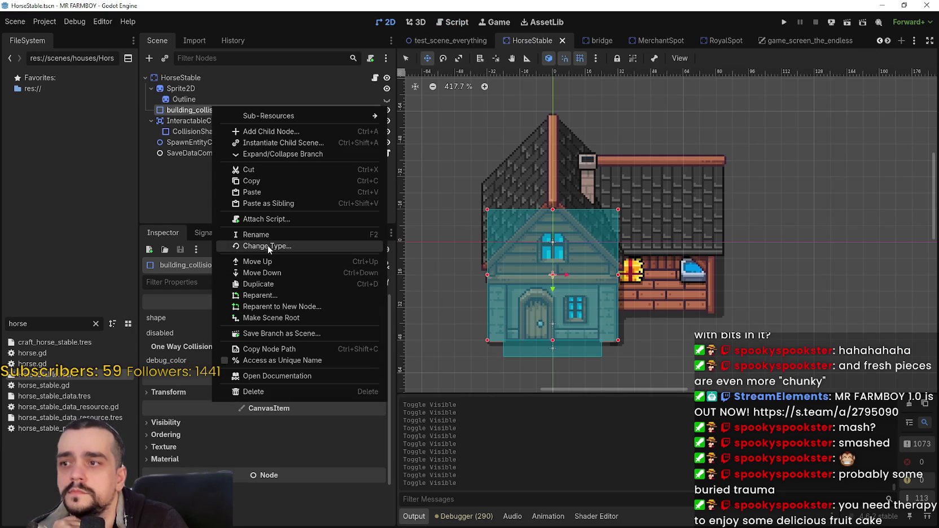
# Change building_collision's node type to CollisionPolygon2D.
pyautogui.click(263, 248)
pyautogui.write('poly')
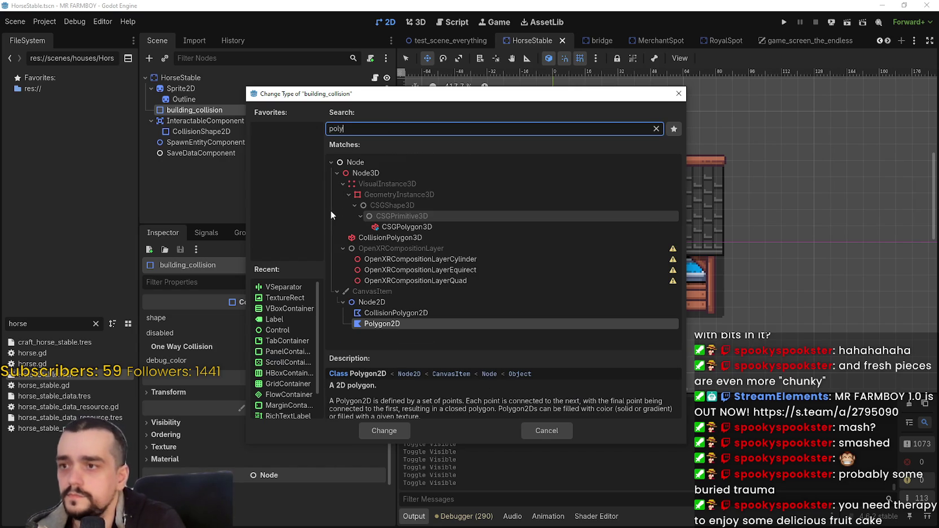
pyautogui.press('Up')
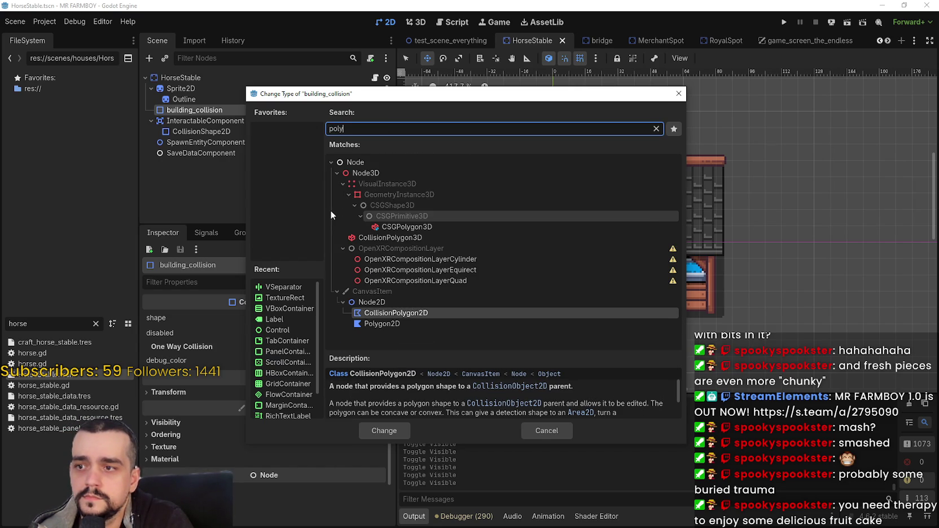
pyautogui.press('Return')
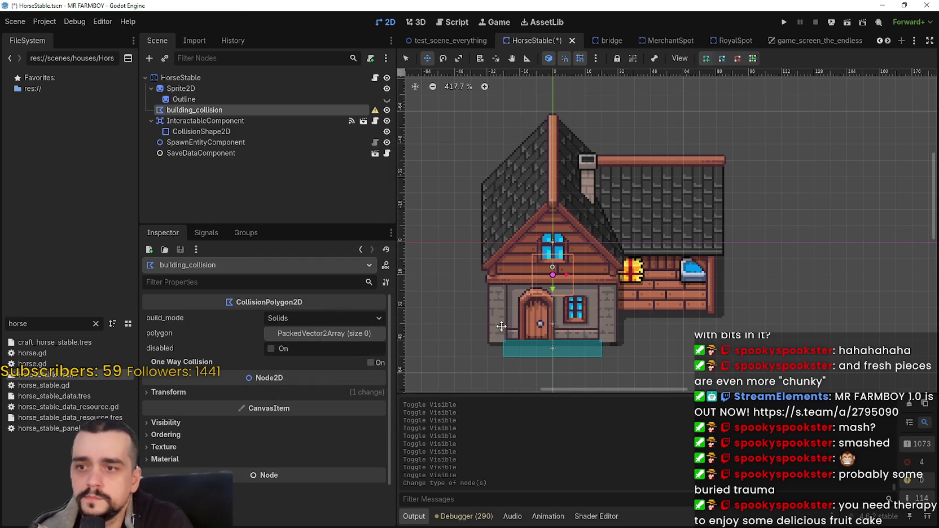
# Switch to selection mode and zoom the 2D view onto the house base.
pyautogui.scroll(3, 502, 326)
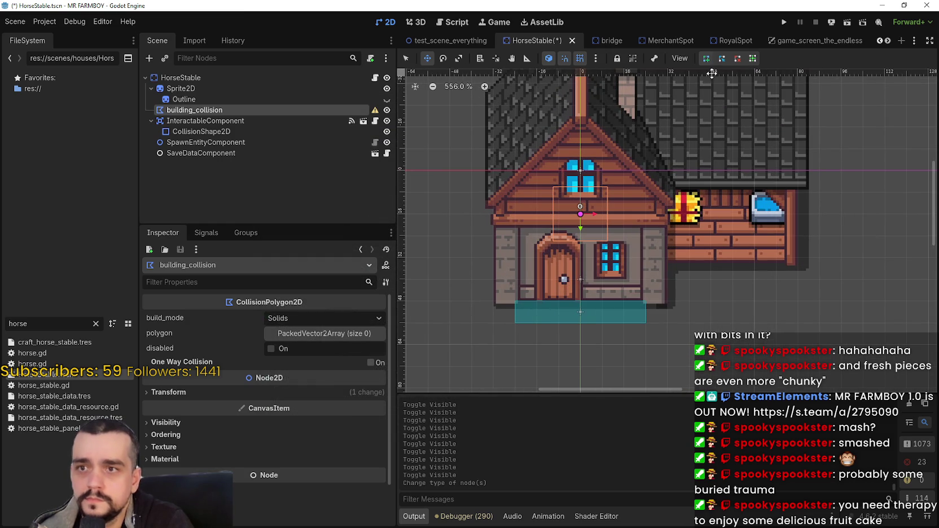
pyautogui.scroll(2, 539, 297)
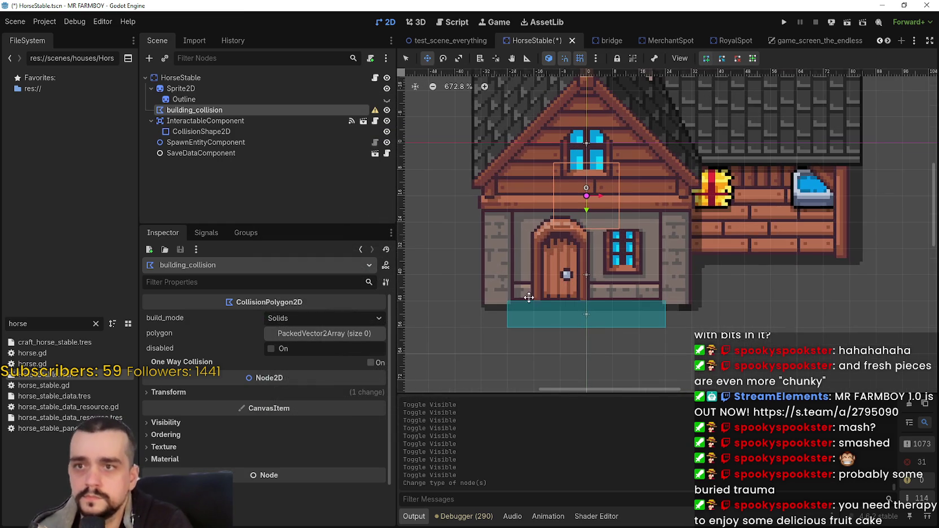
pyautogui.click(406, 58)
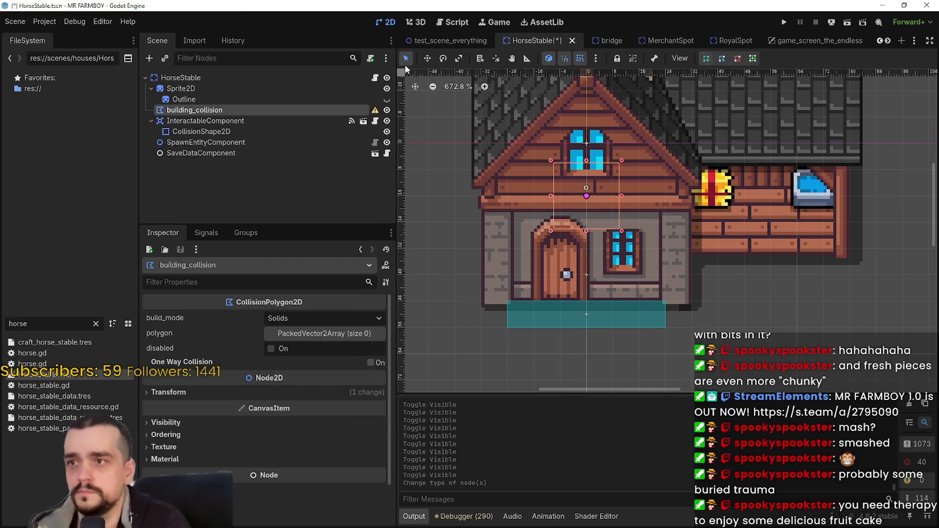
pyautogui.scroll(-1, 556, 252)
pyautogui.scroll(-1, 556, 246)
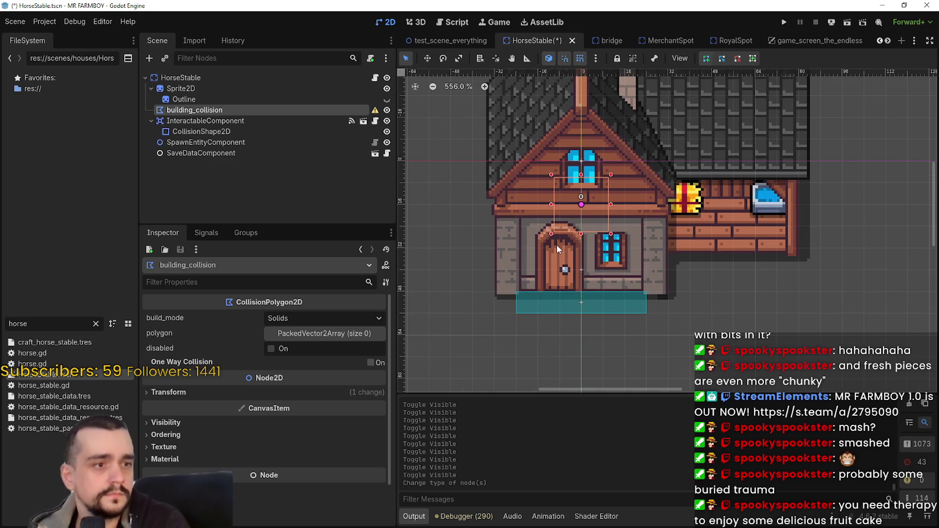
pyautogui.scroll(-1, 553, 243)
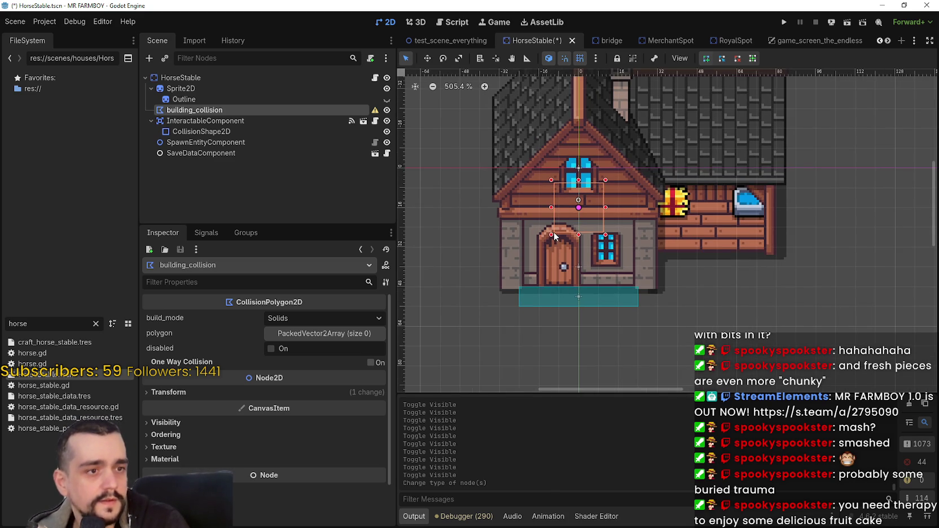
pyautogui.scroll(1, 555, 232)
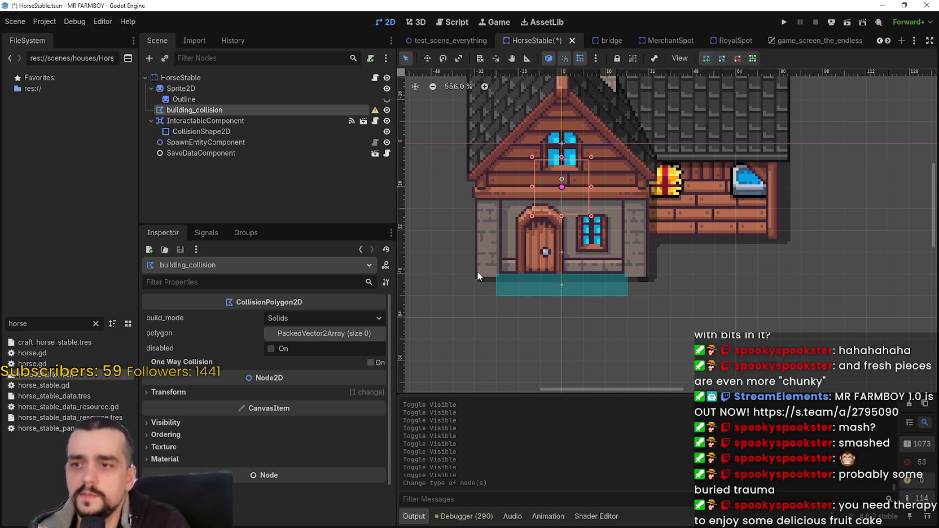
# Trace the polygon from the house's lower-left corner around the wing, closing at the start point.
pyautogui.click(477, 271)
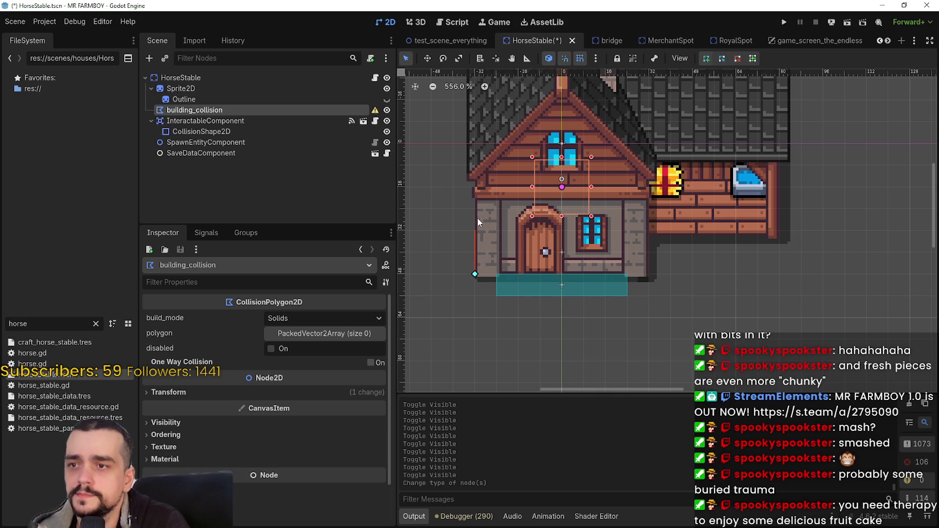
pyautogui.scroll(-2, 478, 222)
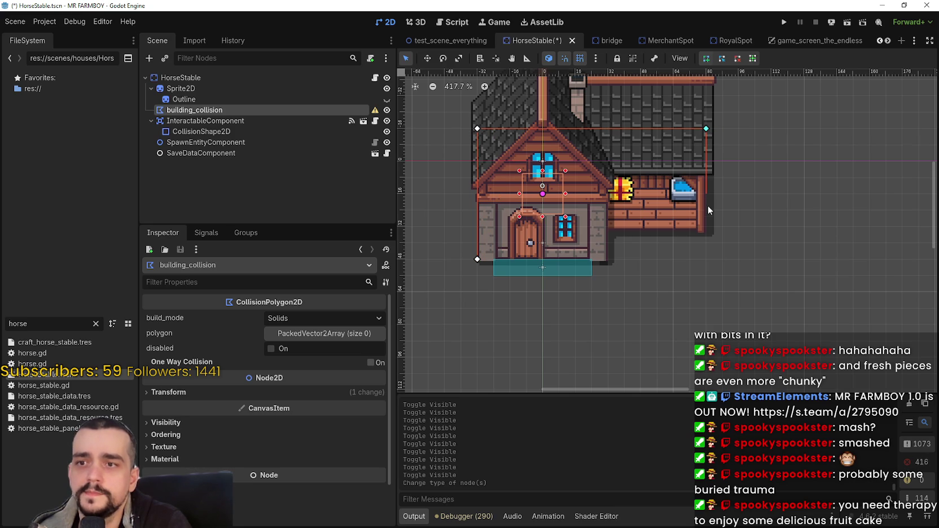
pyautogui.click(703, 228)
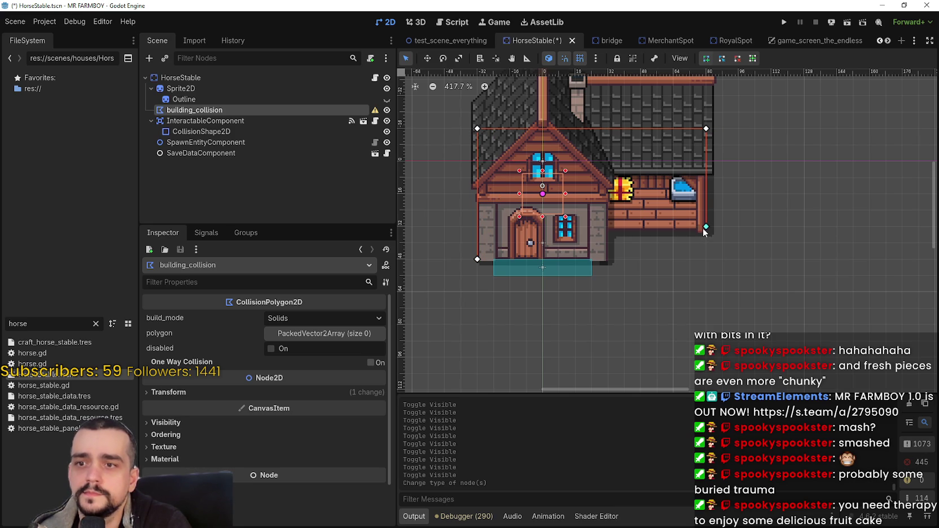
pyautogui.click(608, 226)
pyautogui.click(609, 262)
pyautogui.click(478, 261)
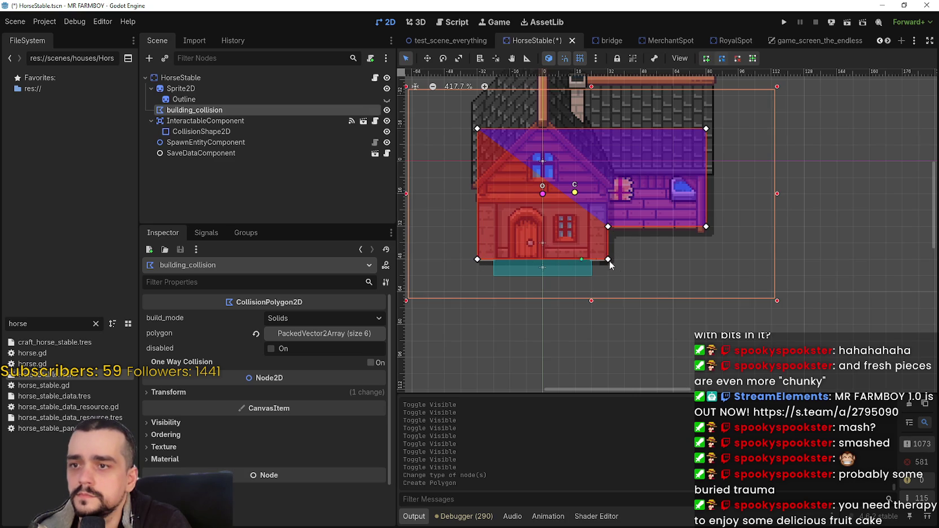
pyautogui.scroll(-2, 619, 240)
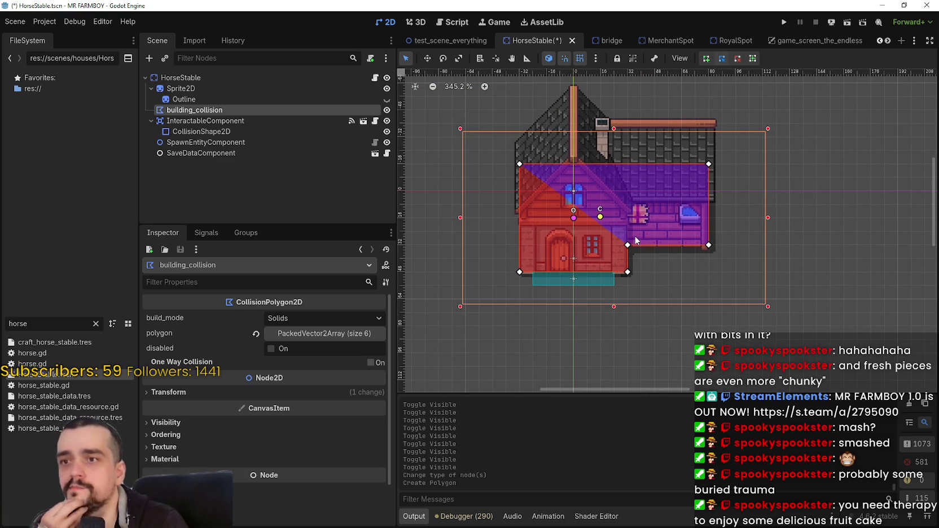
pyautogui.scroll(1, 716, 221)
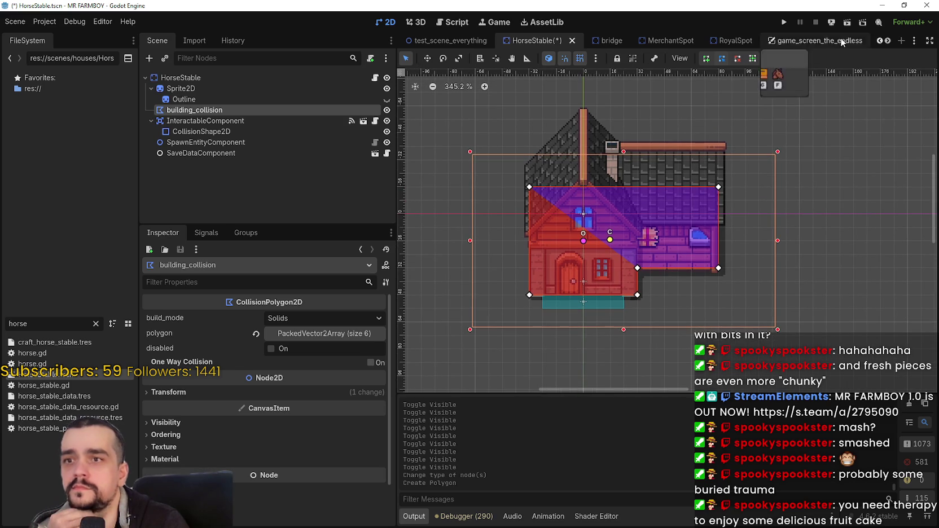
# Filter FileSystem for 'hous' and open House.tscn to compare its collision.
pyautogui.click(880, 42)
pyautogui.click(880, 41)
pyautogui.click(880, 41)
pyautogui.click(880, 41)
pyautogui.click(880, 41)
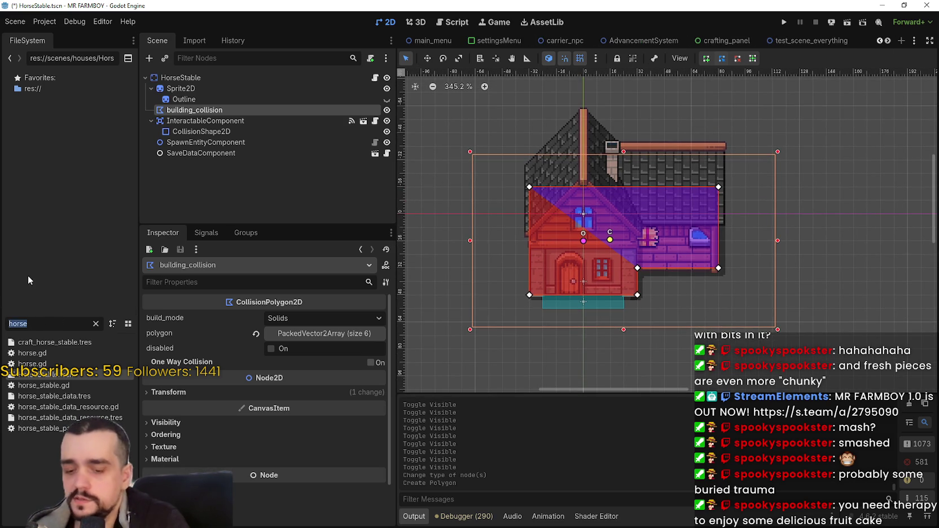
pyautogui.write('hous')
pyautogui.scroll(8, 62, 390)
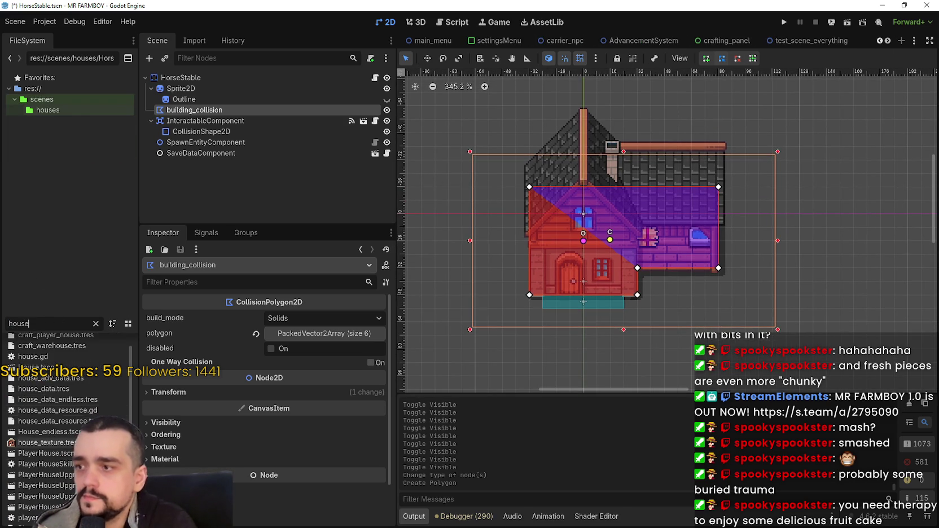
pyautogui.doubleClick(62, 388)
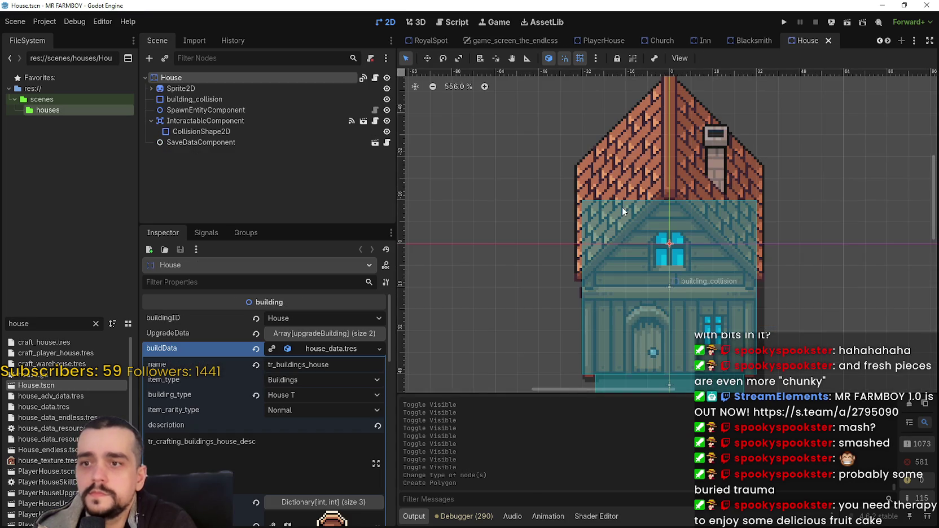
pyautogui.scroll(-1, 623, 207)
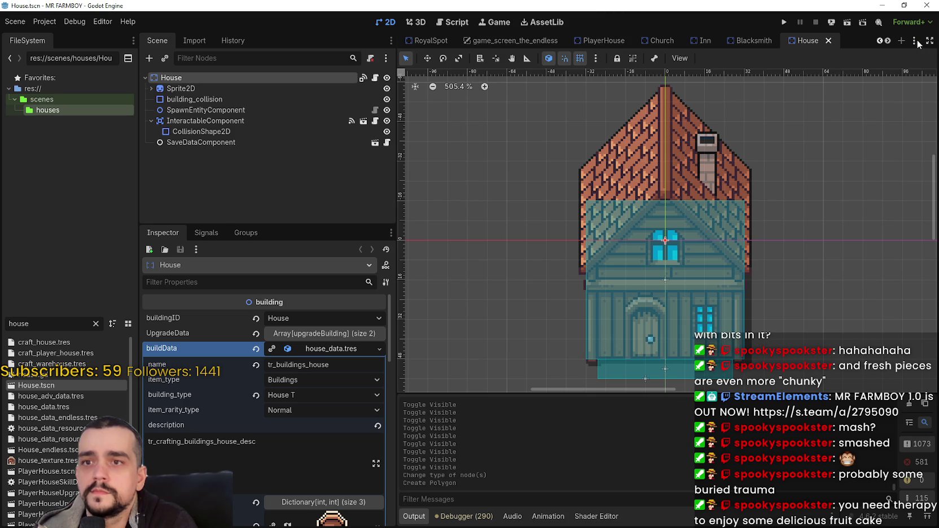
# Return to the HorseStable scene tab and save it with Ctrl+S.
pyautogui.click(881, 41)
pyautogui.click(879, 41)
pyautogui.click(878, 40)
pyautogui.click(878, 41)
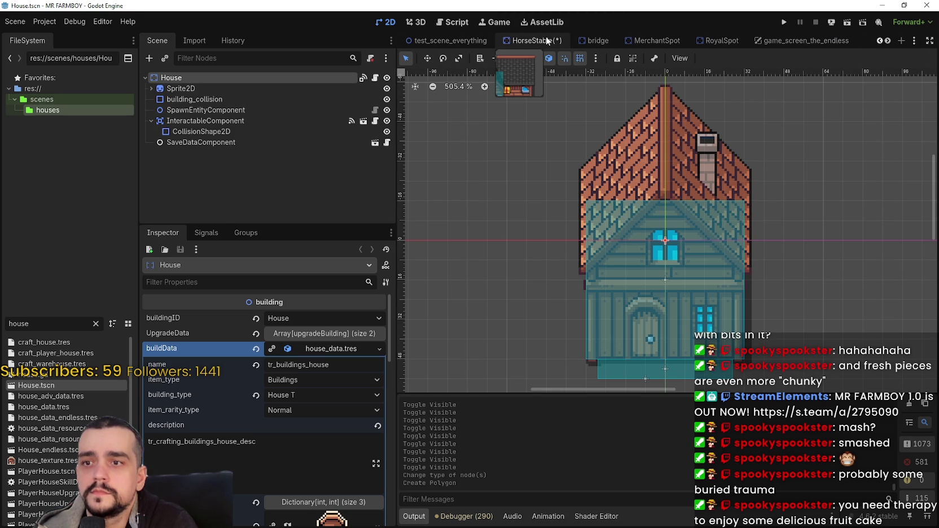
pyautogui.click(546, 41)
pyautogui.scroll(-2, 653, 208)
pyautogui.scroll(1, 671, 232)
pyautogui.scroll(-1, 660, 209)
pyautogui.hotkey('ctrl', 's')
pyautogui.scroll(-2, 660, 209)
pyautogui.scroll(1, 660, 208)
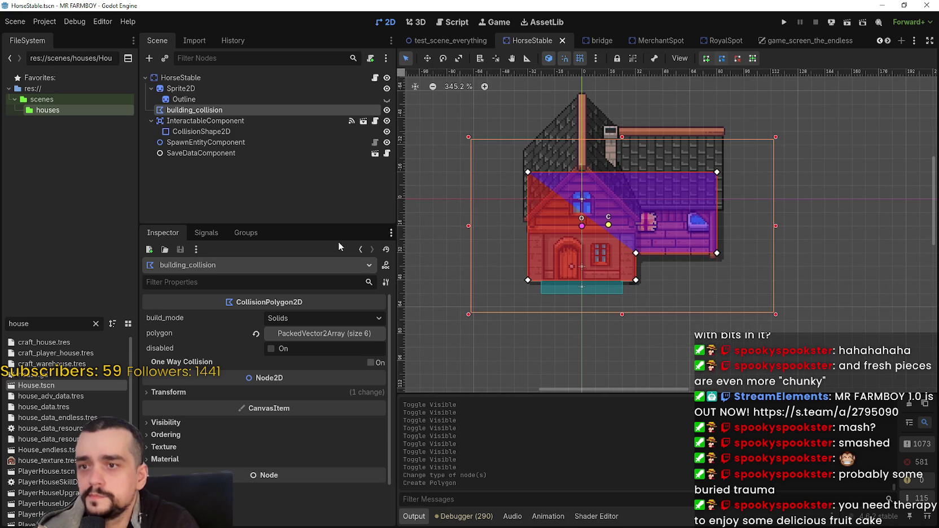
pyautogui.click(182, 98)
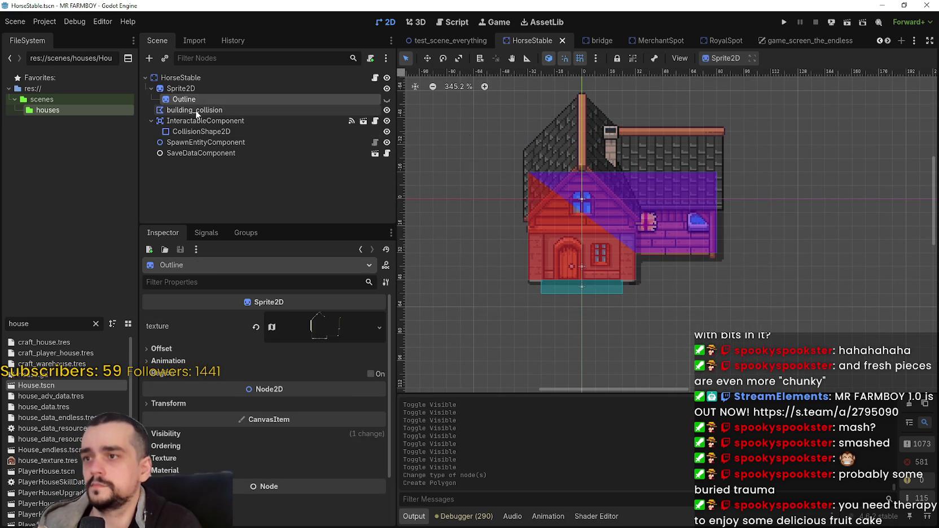
pyautogui.click(196, 111)
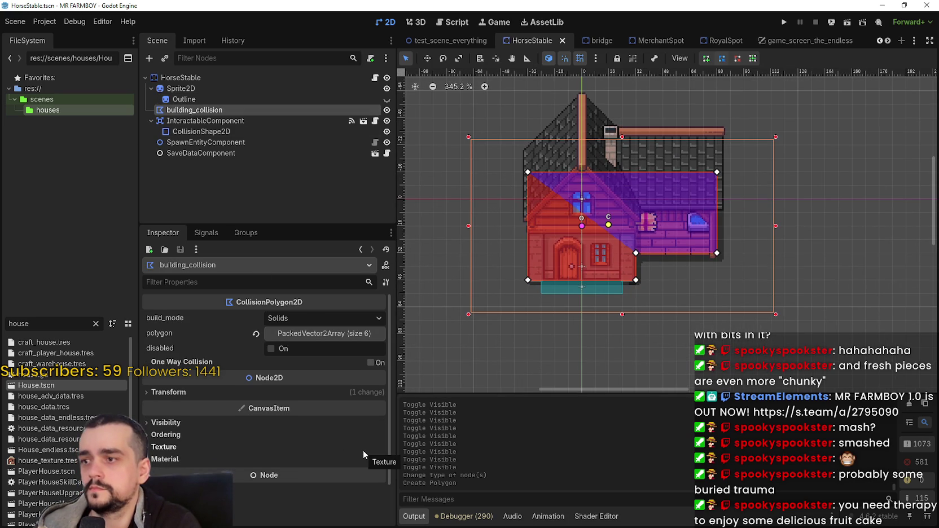
pyautogui.click(323, 393)
pyautogui.click(323, 392)
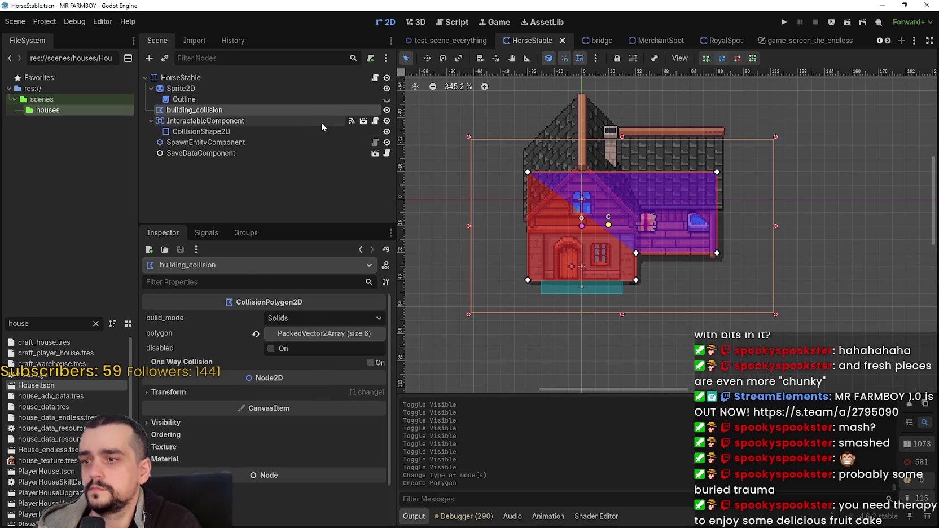
pyautogui.click(228, 121)
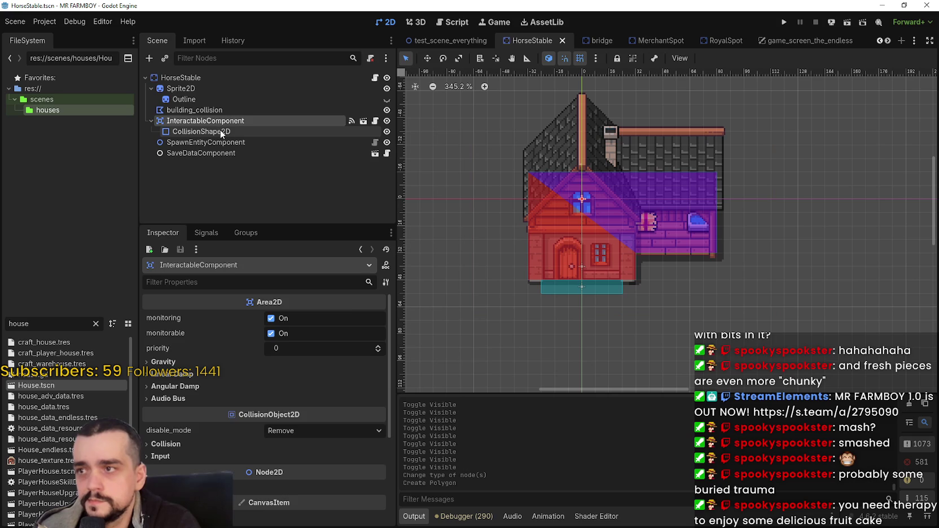
pyautogui.click(223, 131)
pyautogui.click(209, 77)
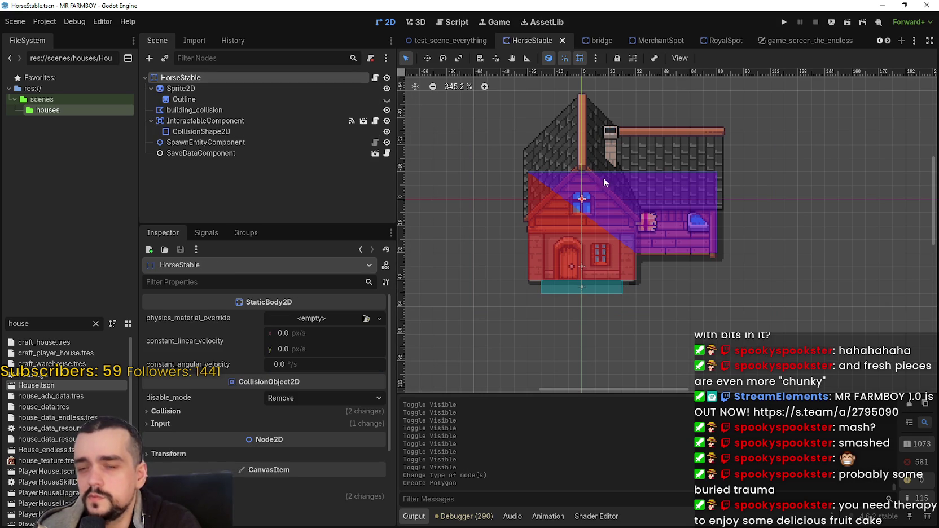
pyautogui.scroll(1, 644, 202)
pyautogui.hotkey('ctrl', 's')
pyautogui.scroll(2, 627, 201)
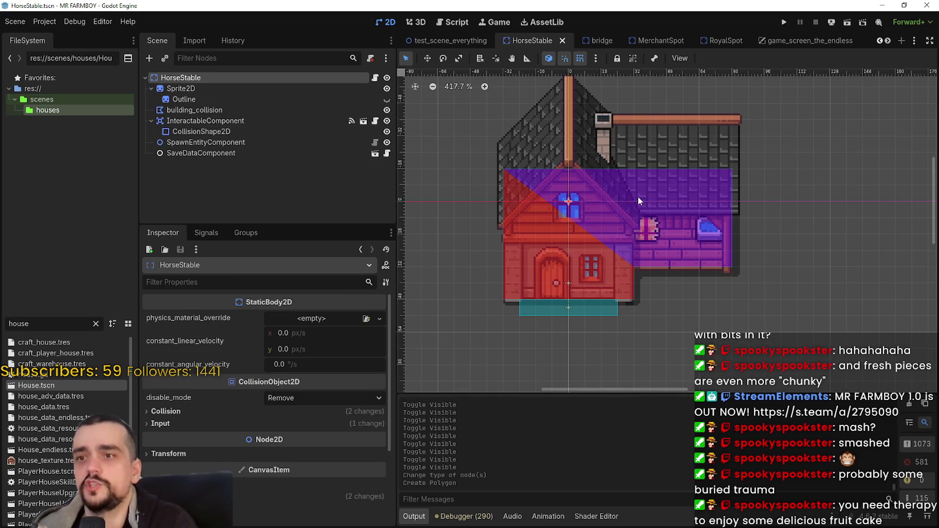
pyautogui.scroll(-2, 637, 198)
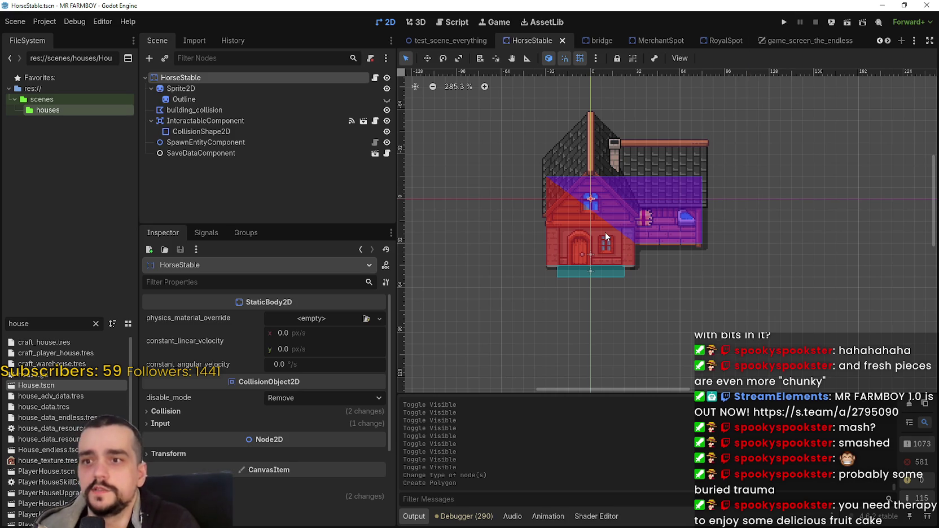
pyautogui.scroll(1, 606, 231)
pyautogui.scroll(-1, 674, 211)
pyautogui.scroll(2, 671, 212)
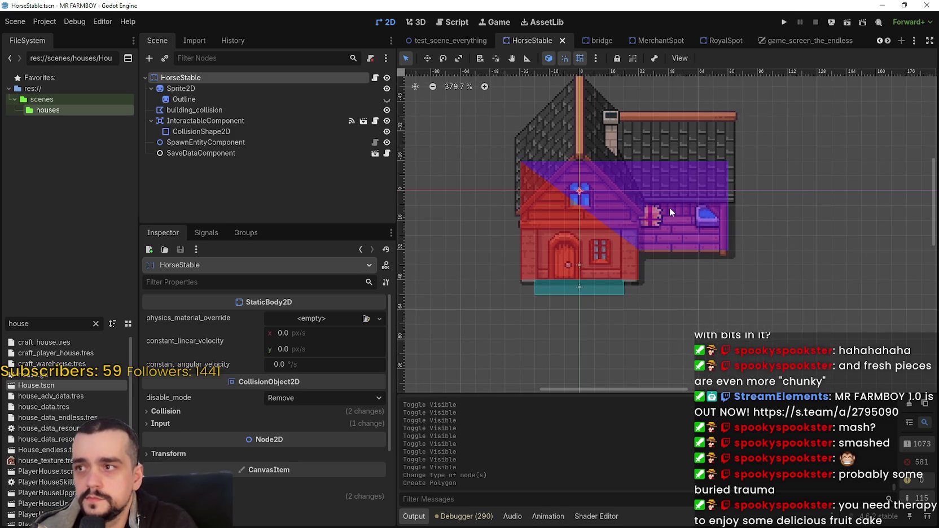
# Run the project, choose Continue on the main menu, and maximize the game window.
pyautogui.click(784, 22)
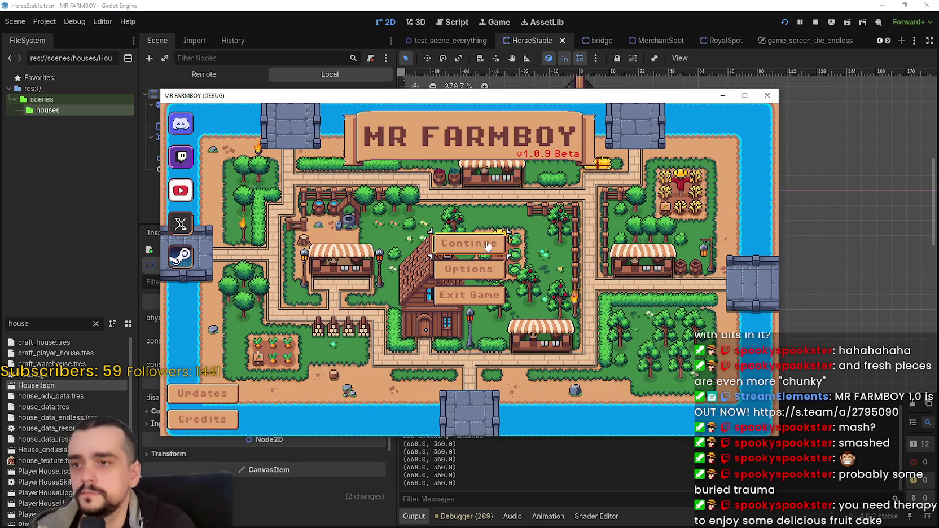
pyautogui.click(492, 240)
pyautogui.click(745, 95)
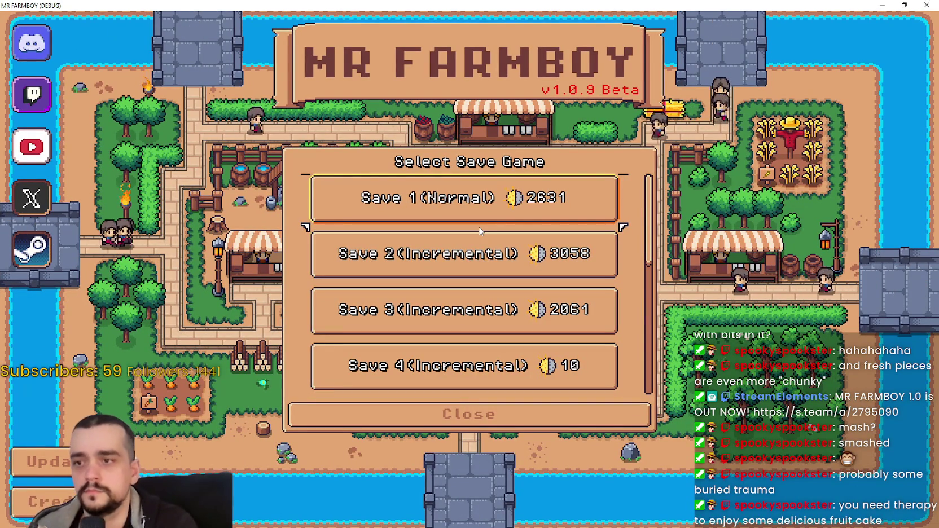
# Select Save 1 (Normal) and load it.
pyautogui.click(482, 202)
pyautogui.click(422, 219)
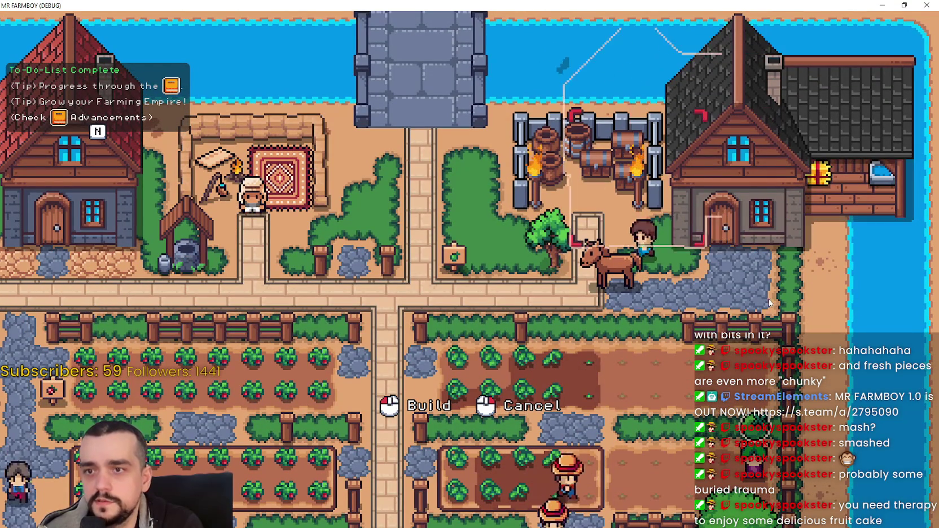
# Enter and cancel build mode, then zoom and pan the camera over the town.
pyautogui.press('m')
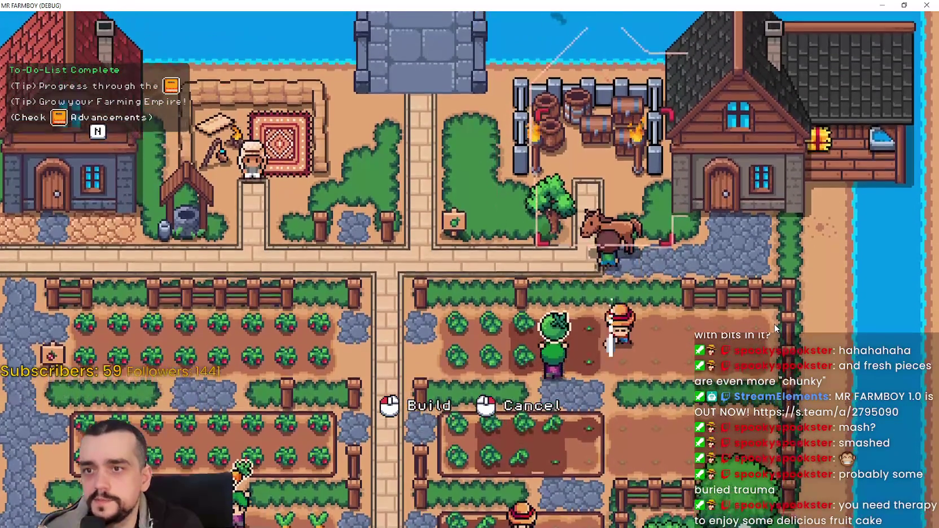
pyautogui.rightClick(775, 328)
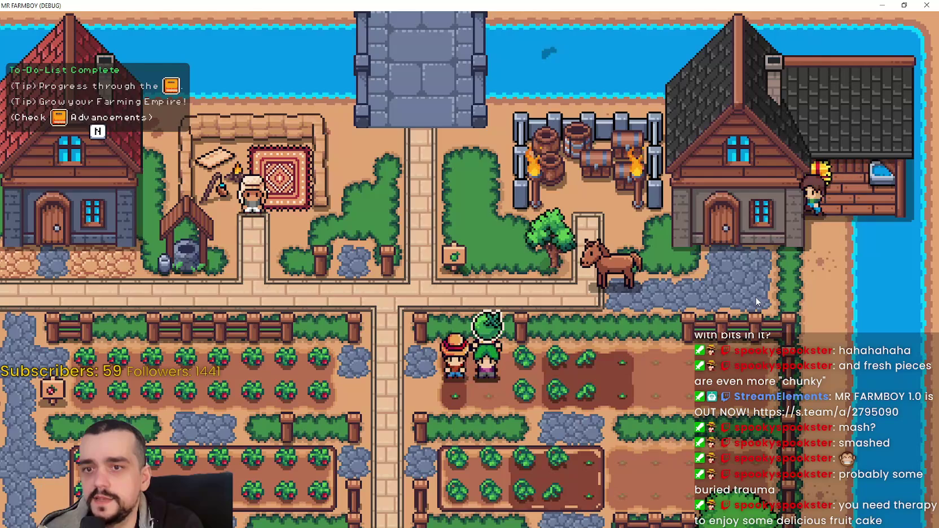
pyautogui.scroll(-5, 748, 291)
pyautogui.scroll(5, 745, 290)
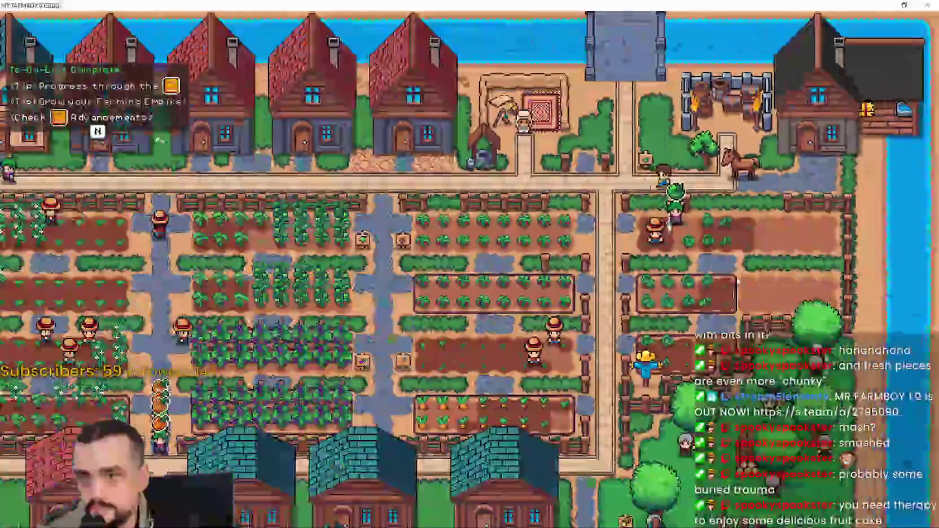
pyautogui.scroll(-2, 737, 281)
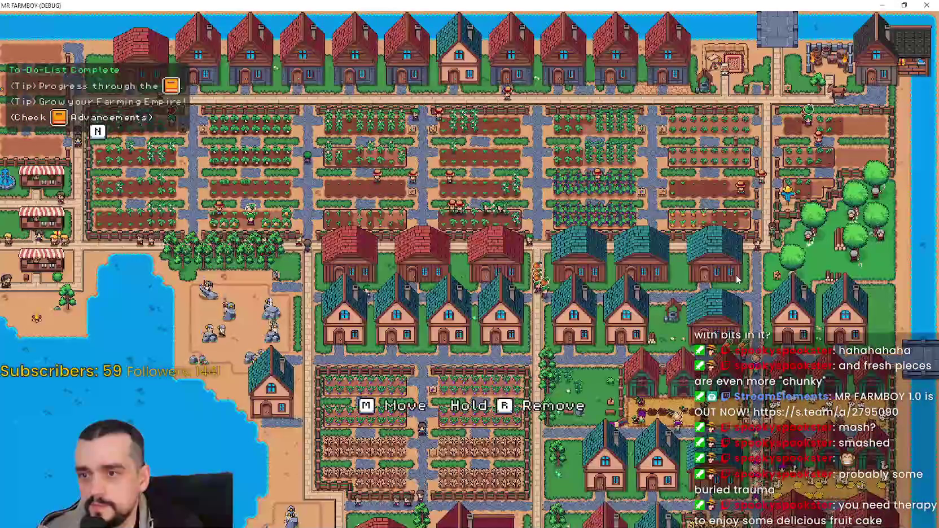
pyautogui.press('s')
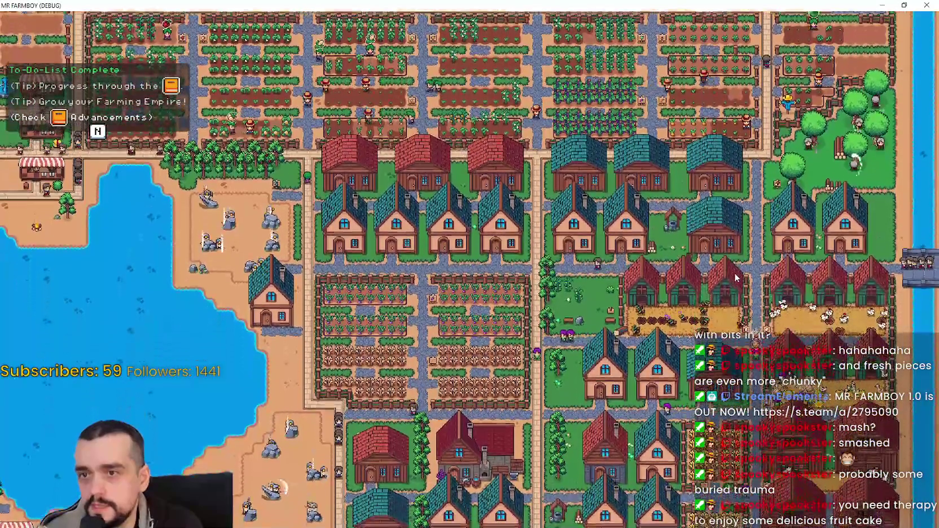
pyautogui.press('w')
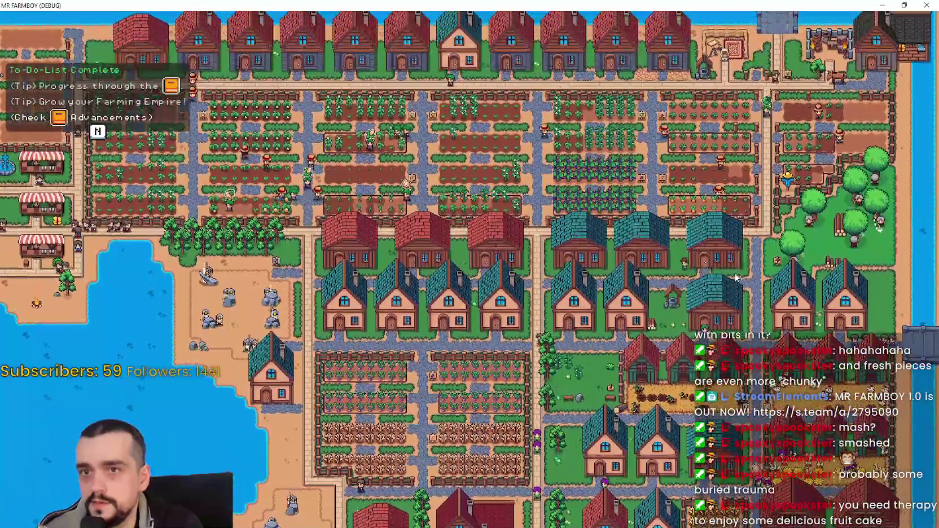
pyautogui.press('s')
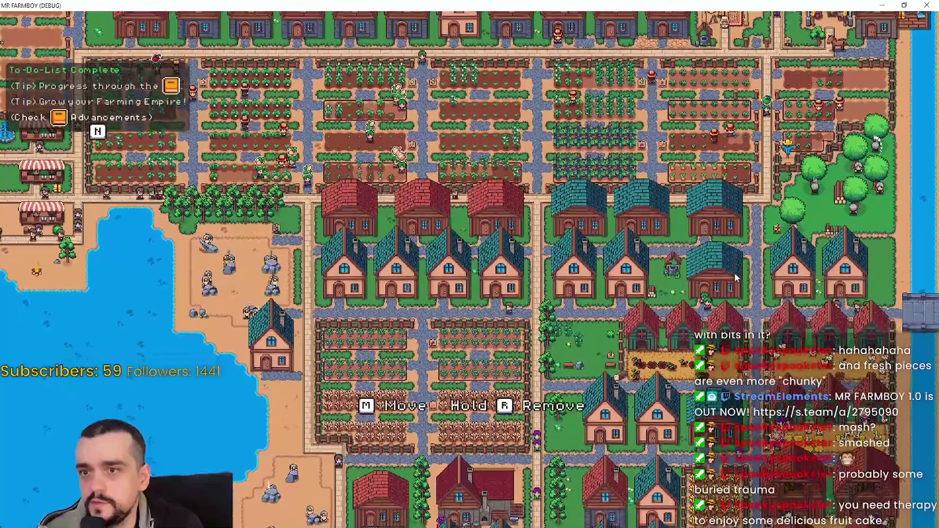
pyautogui.scroll(2, 518, 314)
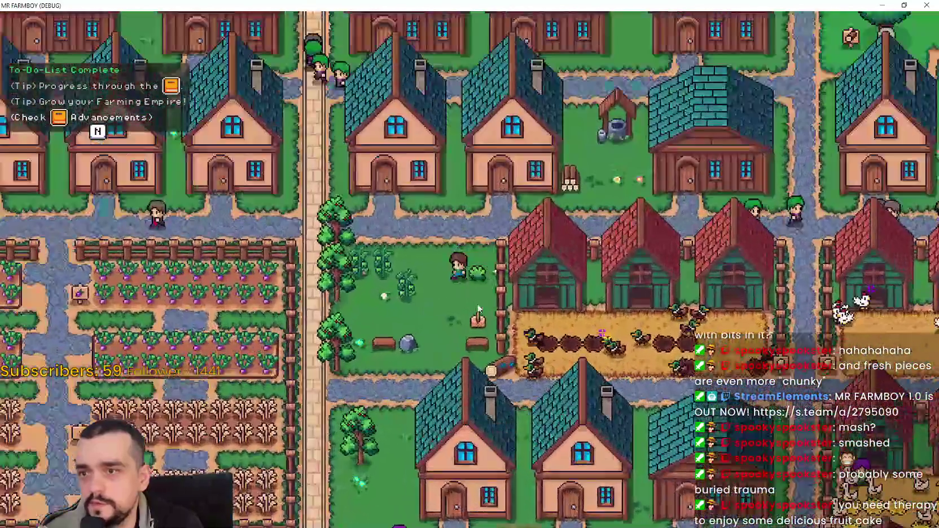
pyautogui.scroll(1, 480, 295)
pyautogui.scroll(-5, 478, 291)
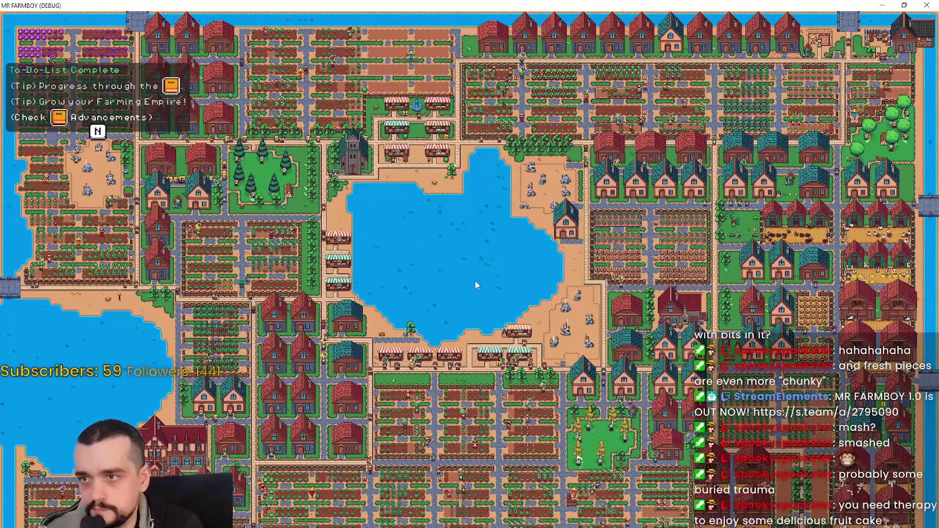
# Pan north-east toward the river and pick up the riverside house.
pyautogui.scroll(3, 475, 276)
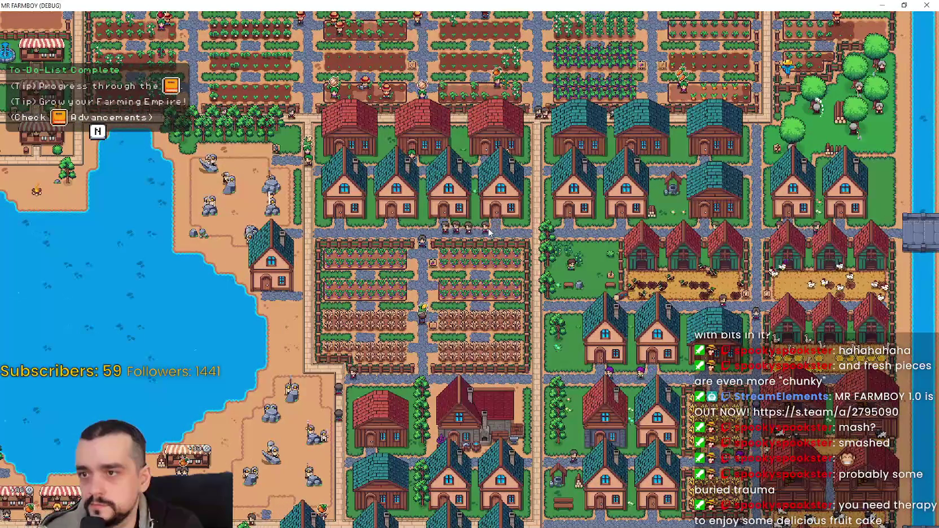
pyautogui.press('w')
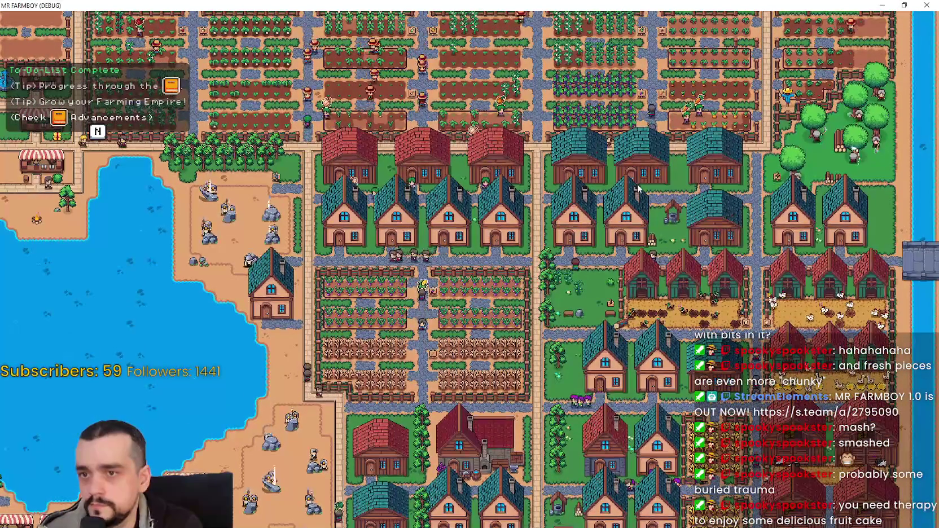
pyautogui.scroll(2, 643, 235)
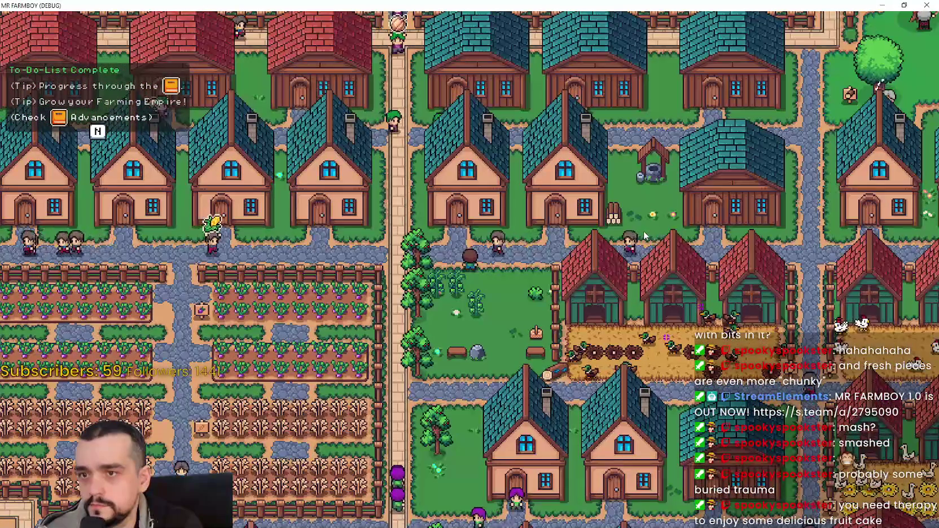
pyautogui.press('d')
pyautogui.press('d')
pyautogui.press('w')
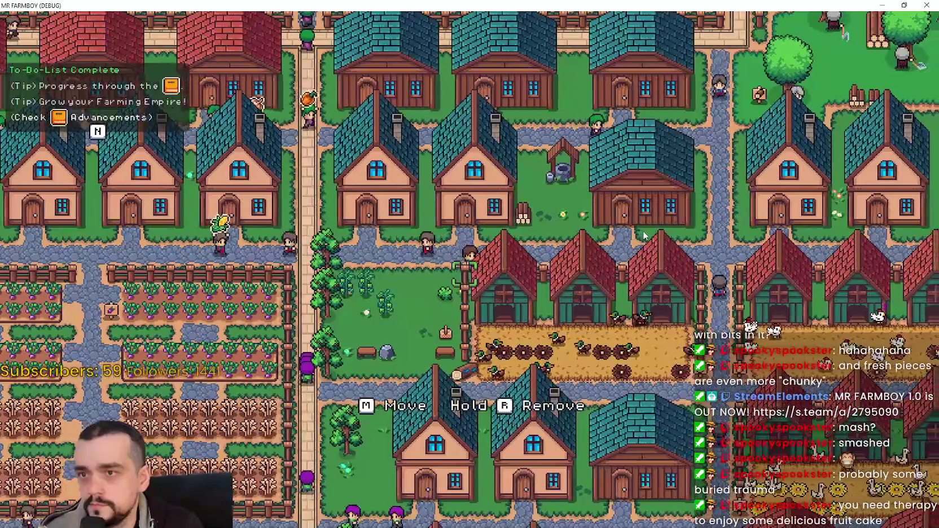
pyautogui.press('d')
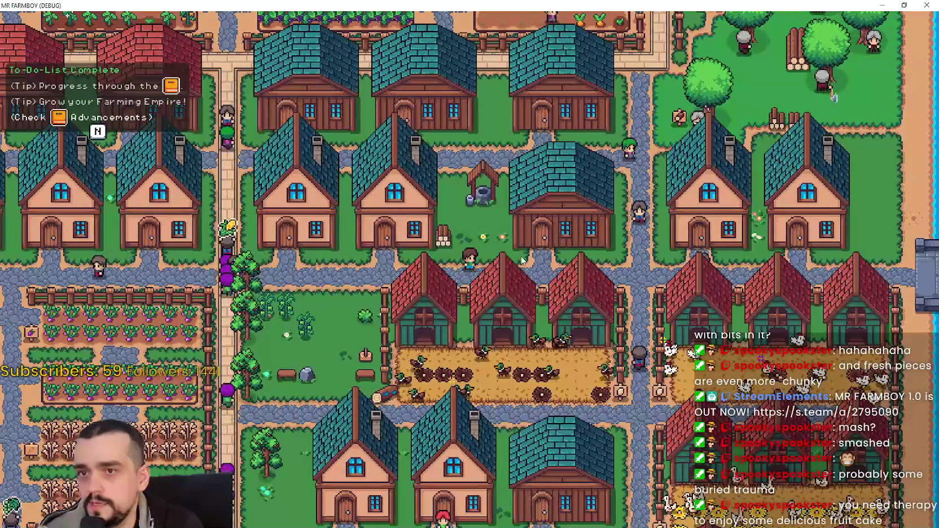
pyautogui.scroll(3, 684, 271)
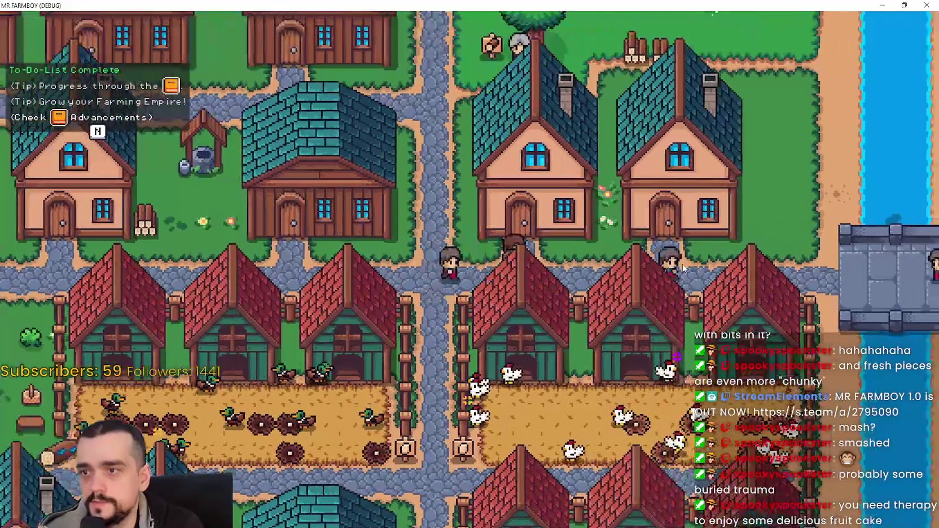
pyautogui.press('e')
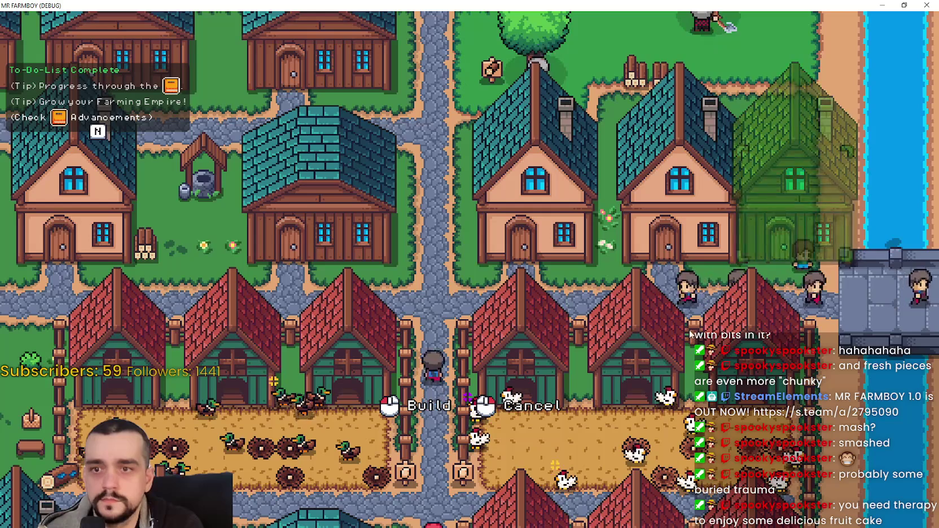
# Set the house down further right by the river and lay a Road Tile beside it.
pyautogui.click(771, 337)
pyautogui.press('c')
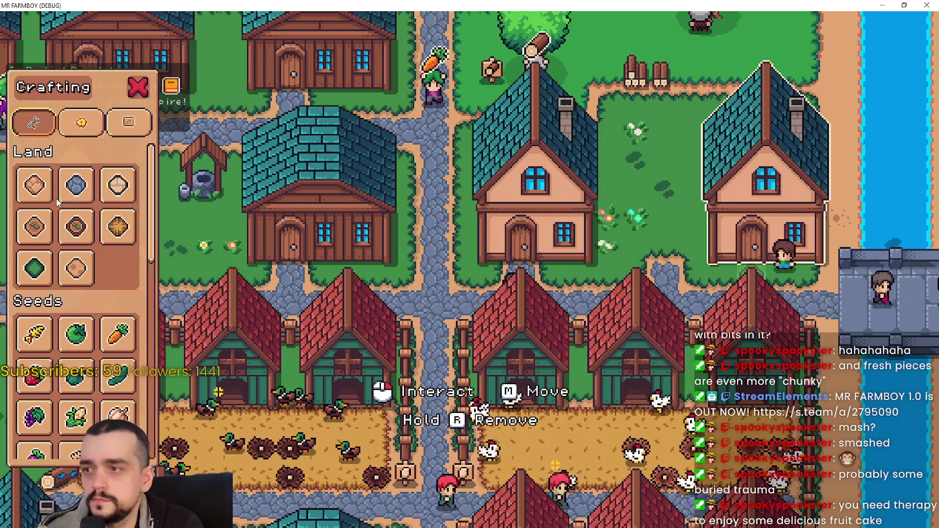
pyautogui.click(76, 185)
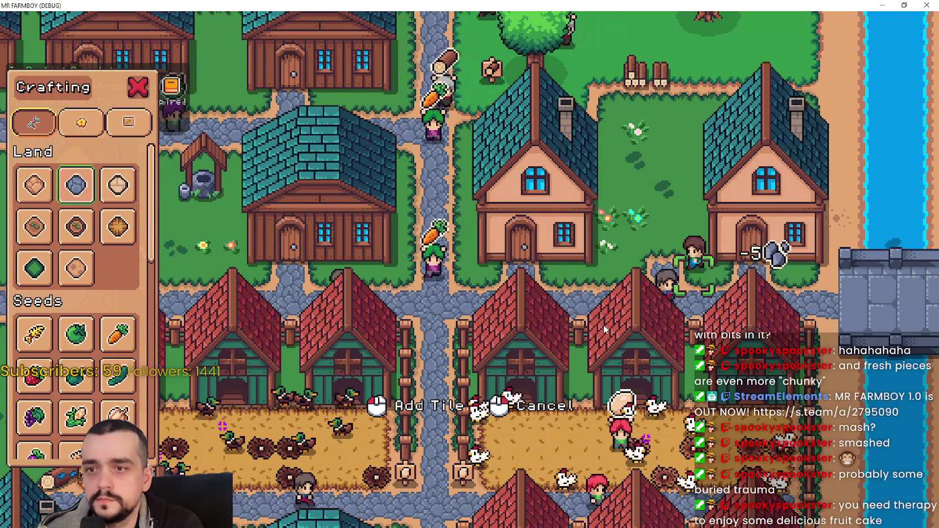
pyautogui.click(603, 325)
pyautogui.rightClick(603, 322)
# Move the middle house beside the right-hand house, then try the green tile and exit placement.
pyautogui.click(623, 320)
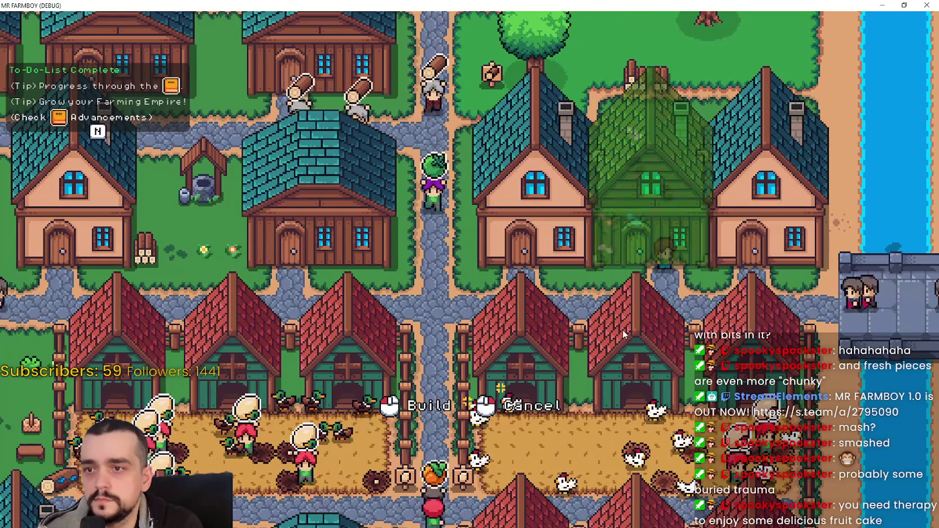
pyautogui.click(618, 325)
pyautogui.press('c')
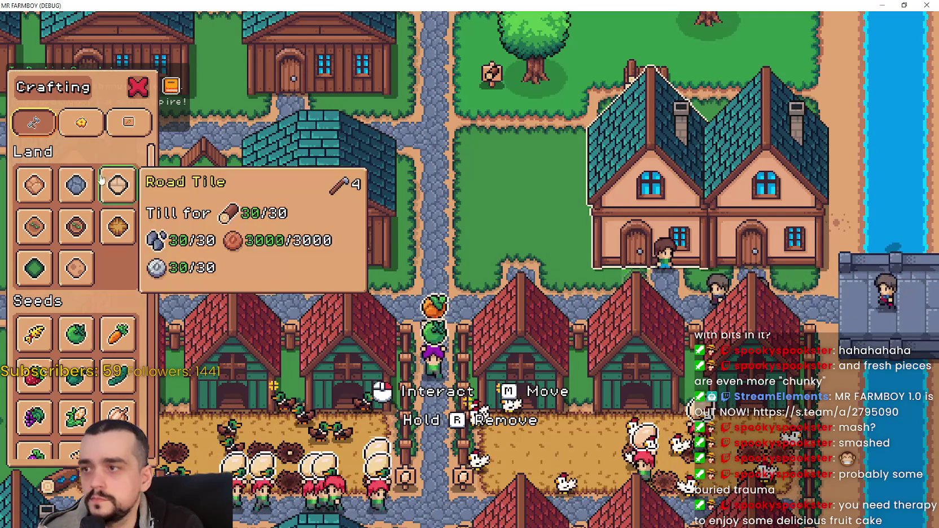
pyautogui.click(76, 185)
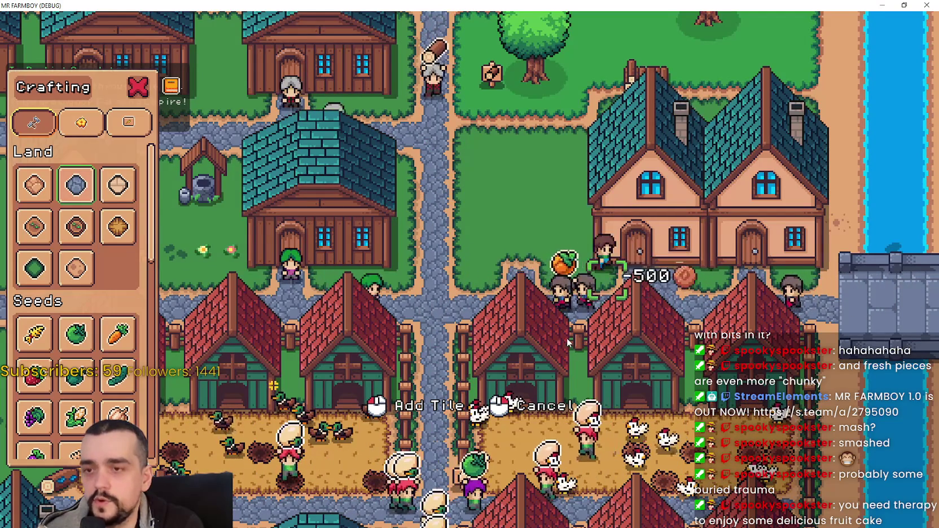
pyautogui.click(34, 268)
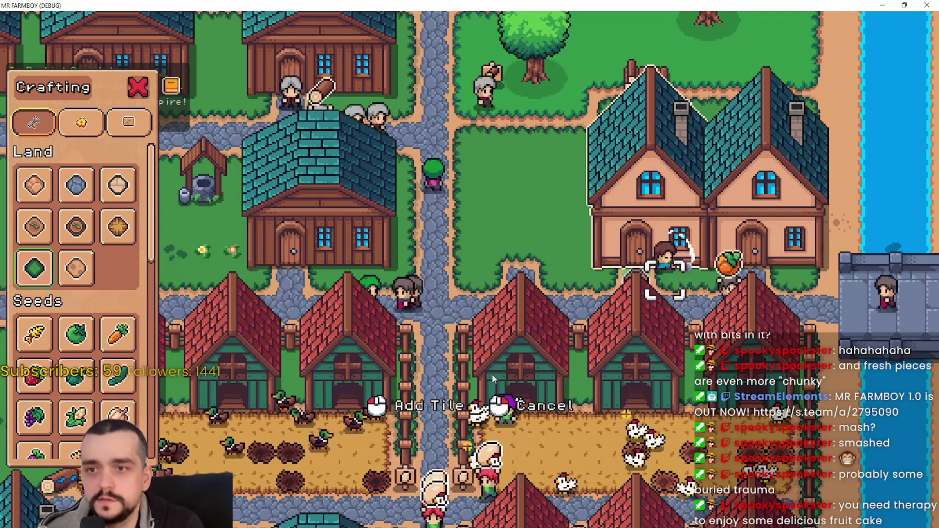
pyautogui.scroll(-3, 519, 286)
pyautogui.rightClick(519, 275)
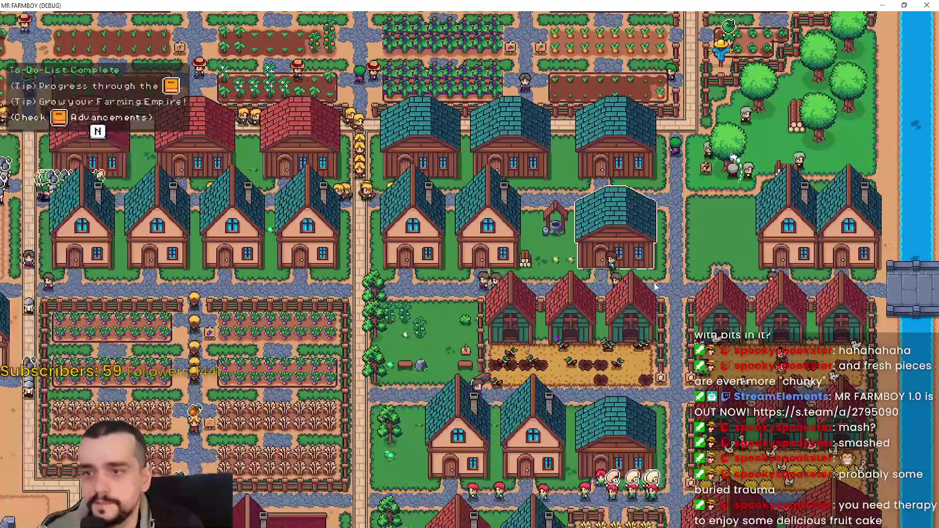
# Carry the house beside the player east and place it at the end of the riverside row.
pyautogui.scroll(3, 519, 276)
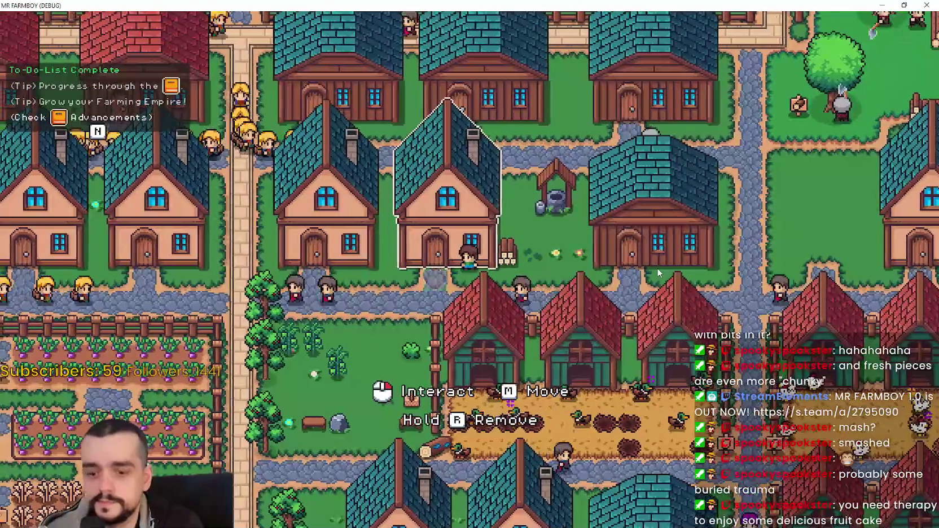
pyautogui.press('m')
pyautogui.press('d')
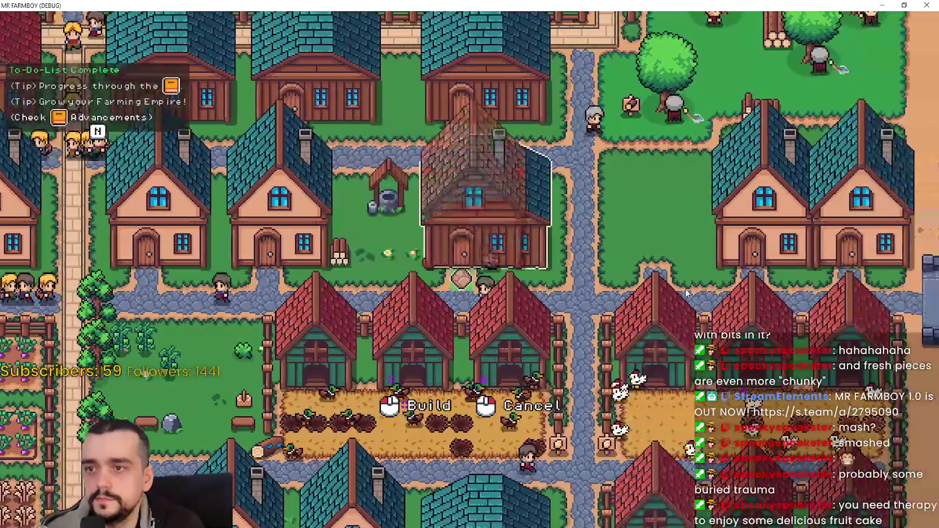
pyautogui.click(603, 101)
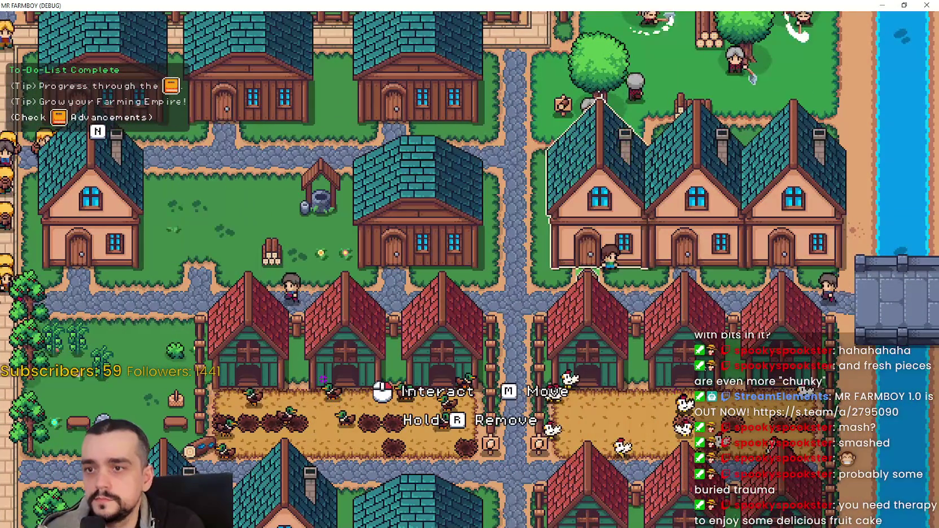
pyautogui.press('a')
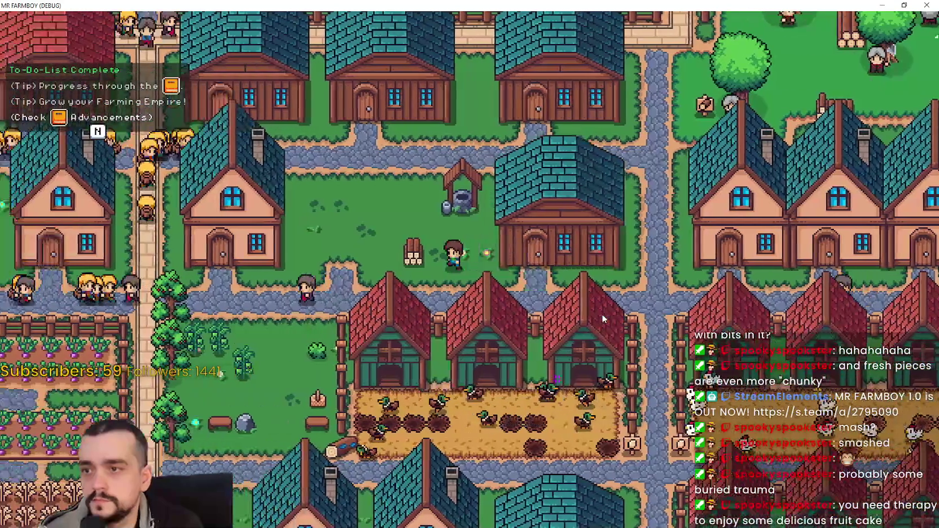
# Pick up the well and set it down beside the player.
pyautogui.press('b')
pyautogui.press('d')
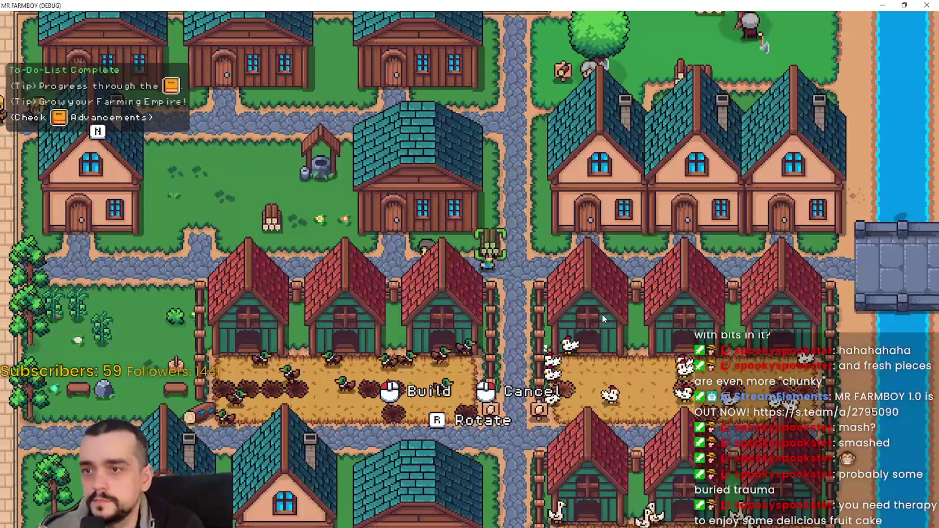
pyautogui.click(602, 315)
pyautogui.press('w')
pyautogui.press('a')
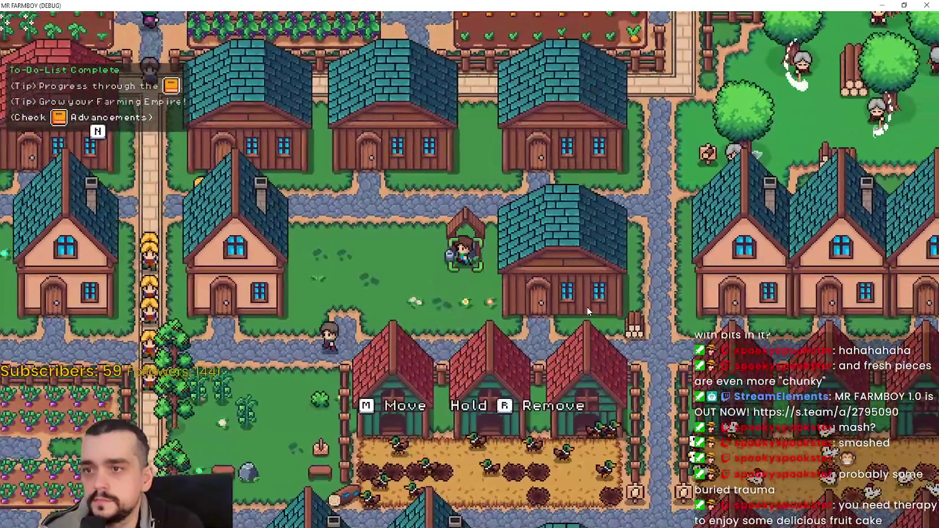
# Carry the well south-west and place it in the park by the benches.
pyautogui.click(587, 308)
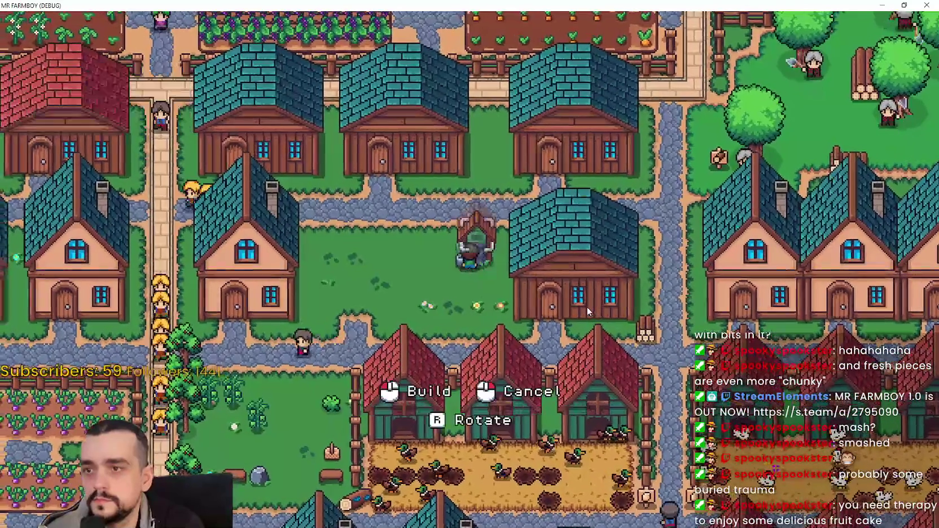
pyautogui.press('w')
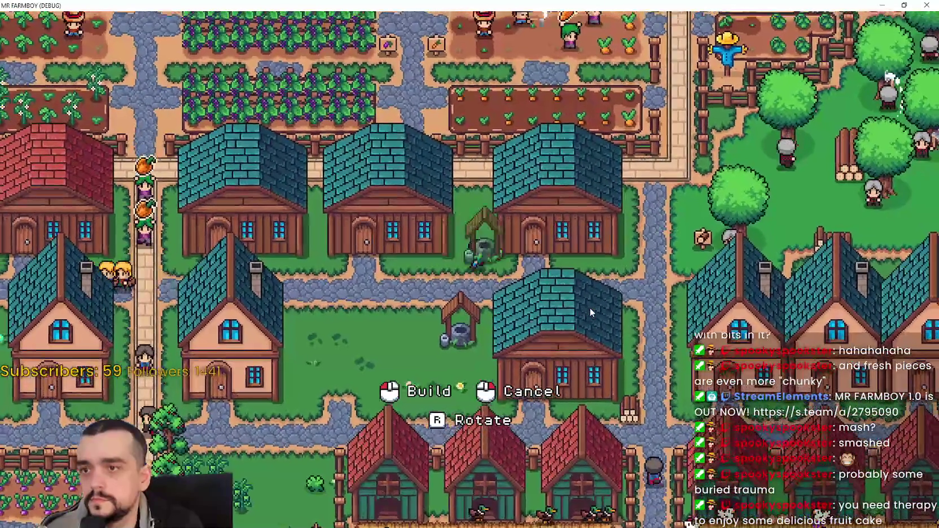
pyautogui.press('s')
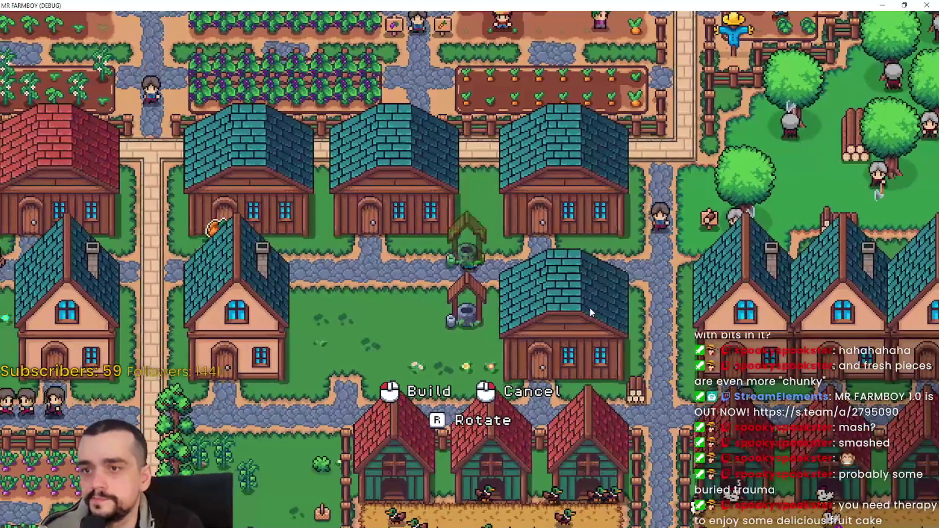
pyautogui.press('s')
pyautogui.press('a')
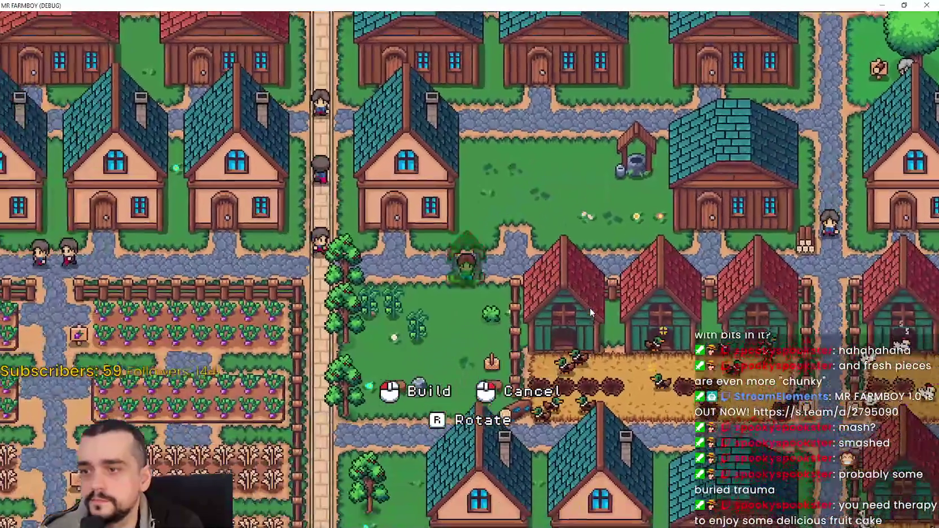
pyautogui.press('s')
pyautogui.click(590, 303)
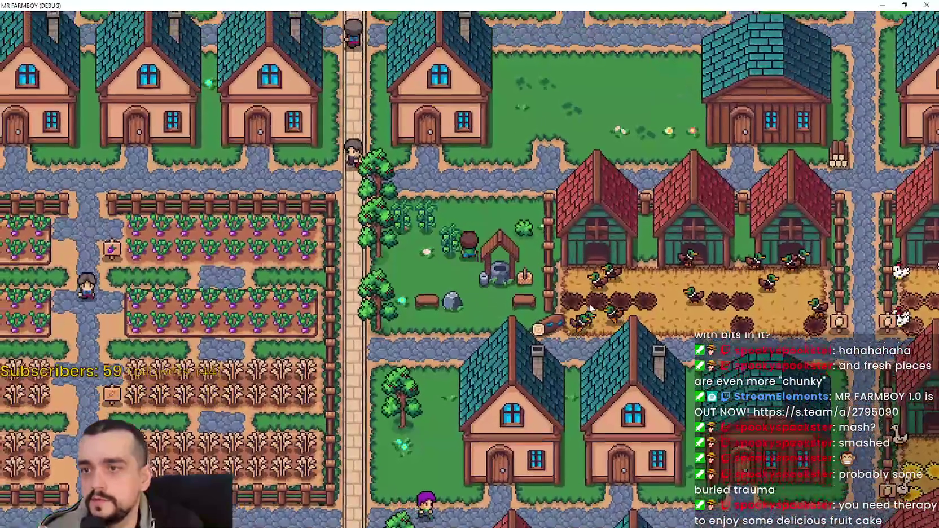
pyautogui.press('w')
pyautogui.press('d')
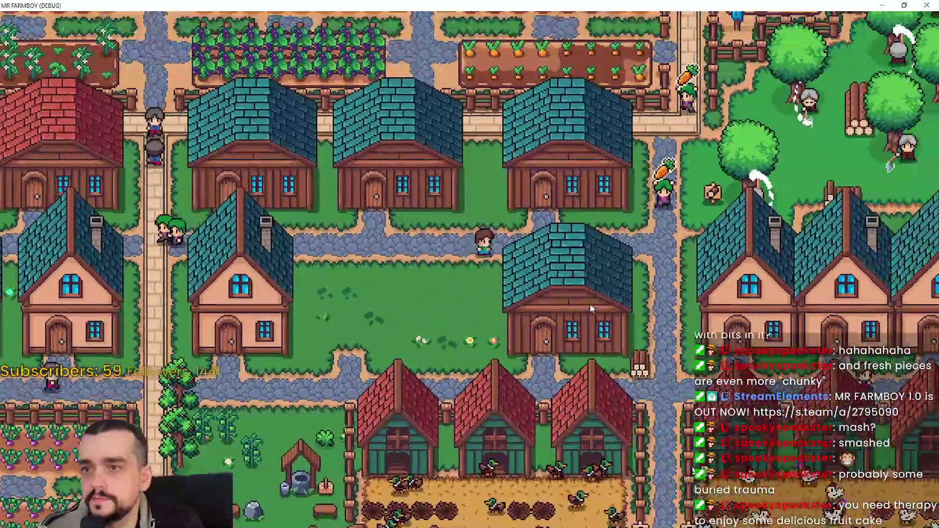
pyautogui.scroll(-2, 591, 301)
# Pan over the town and place the stable building at the chosen spot.
pyautogui.press('w')
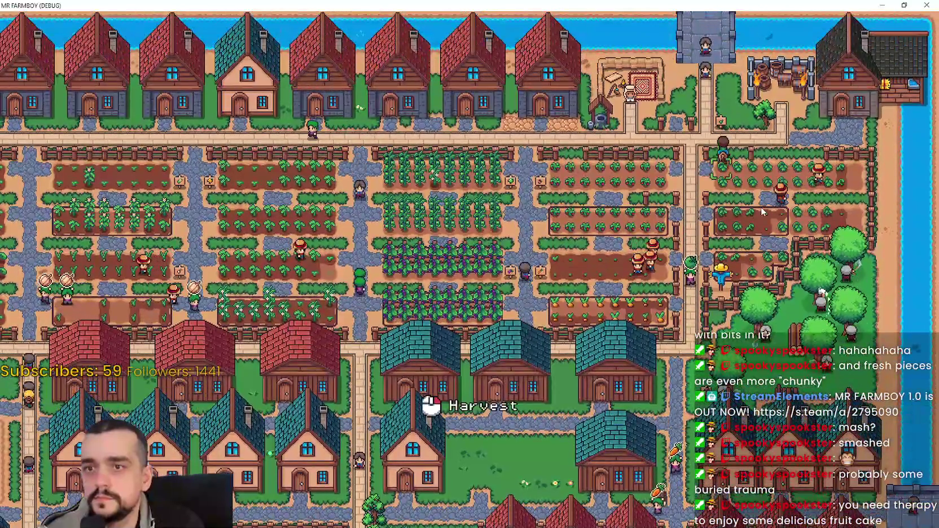
pyautogui.scroll(3, 760, 213)
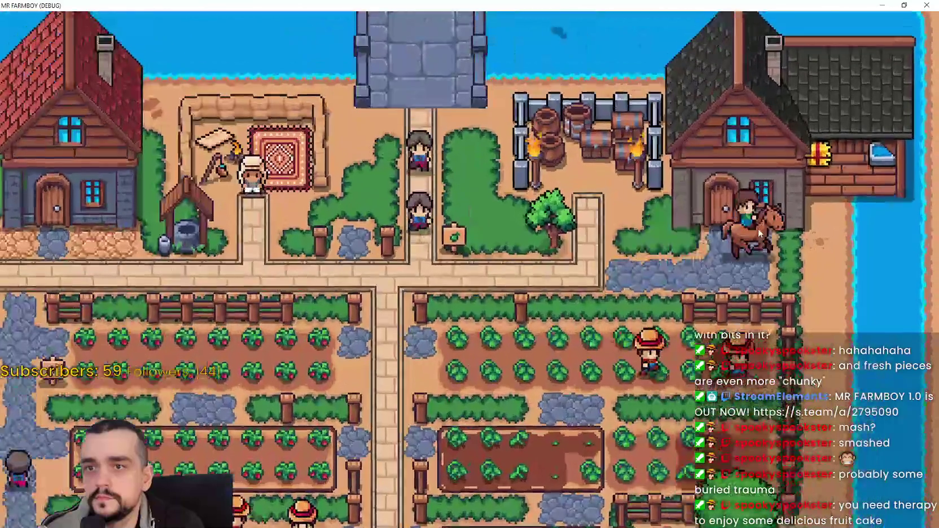
pyautogui.scroll(-2, 712, 294)
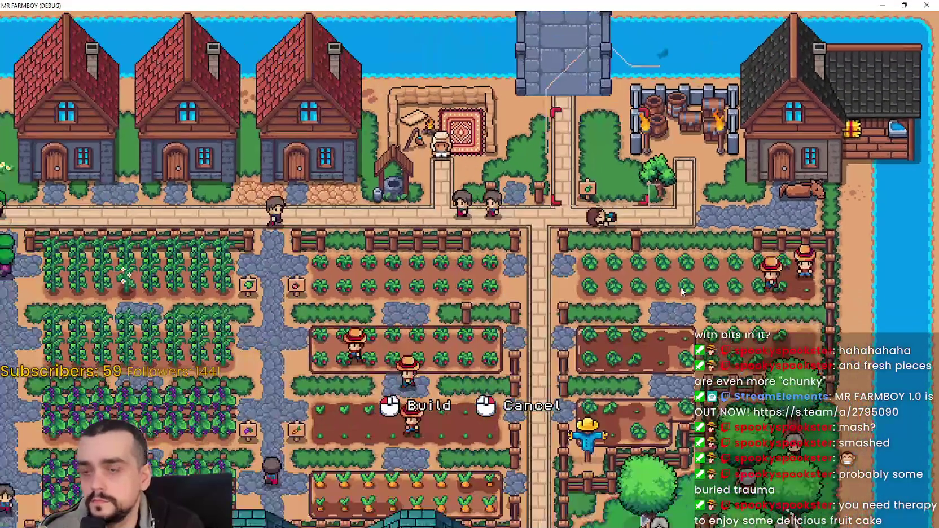
pyautogui.press('s')
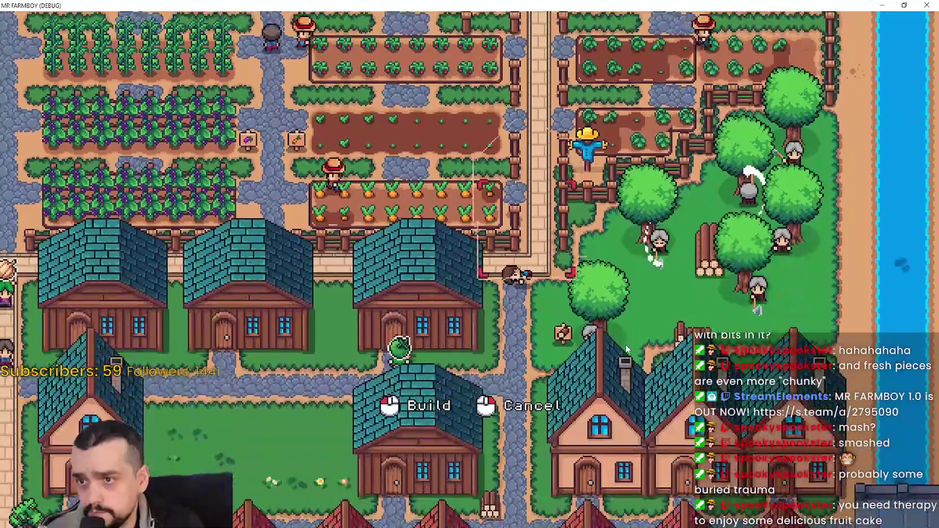
pyautogui.scroll(3, 610, 364)
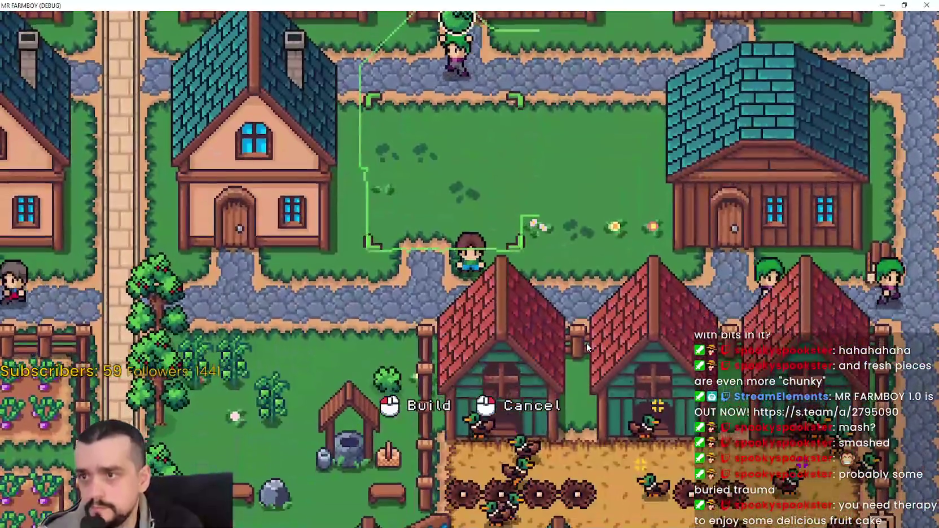
pyautogui.click(586, 343)
pyautogui.scroll(-2, 583, 338)
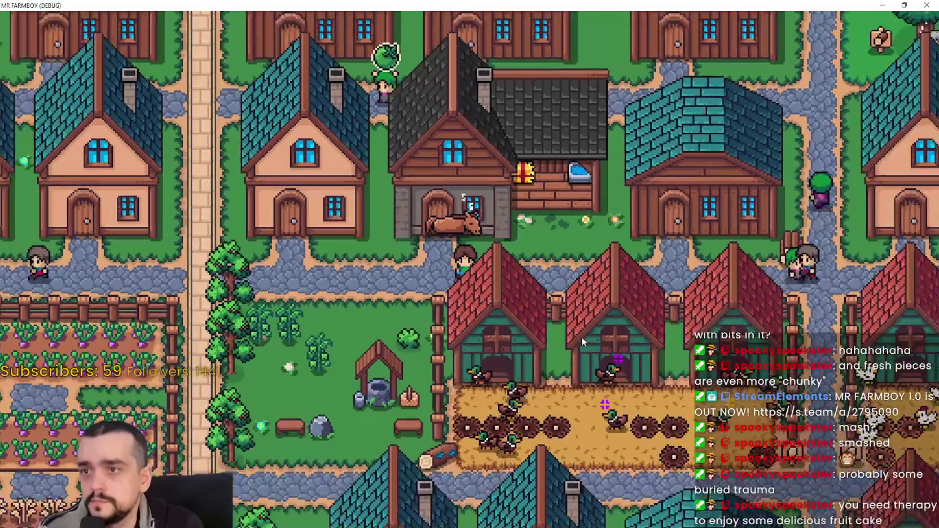
# Mount the horse and ride around the stable through town.
pyautogui.press('e')
pyautogui.press('a')
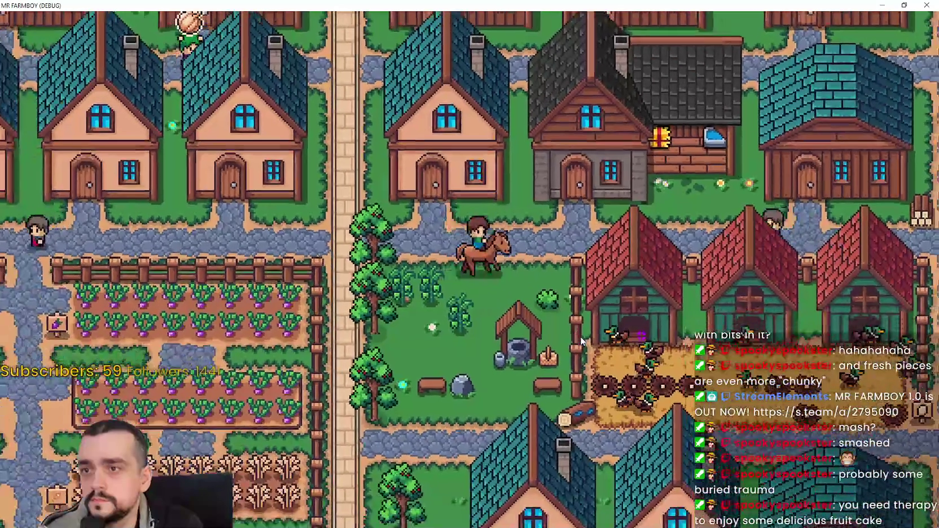
pyautogui.scroll(-5, 582, 341)
pyautogui.scroll(4, 577, 343)
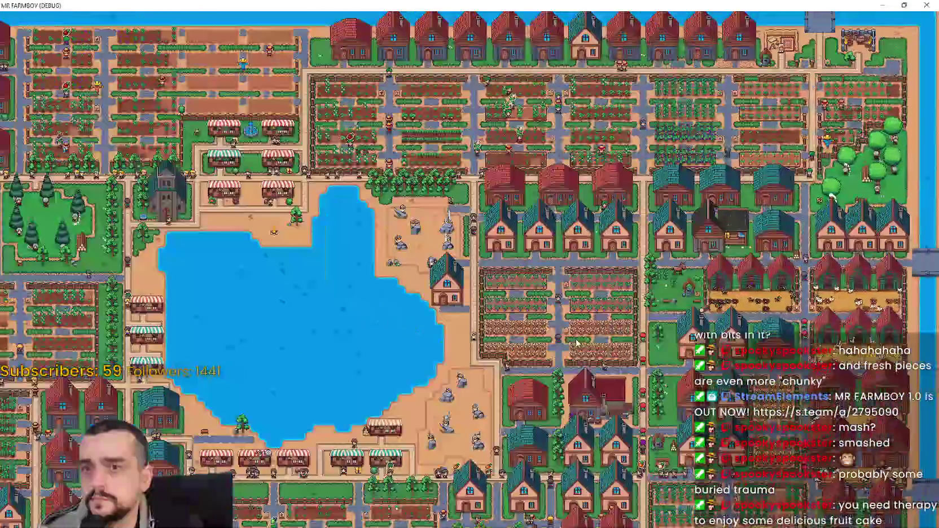
pyautogui.scroll(5, 577, 342)
pyautogui.press('w')
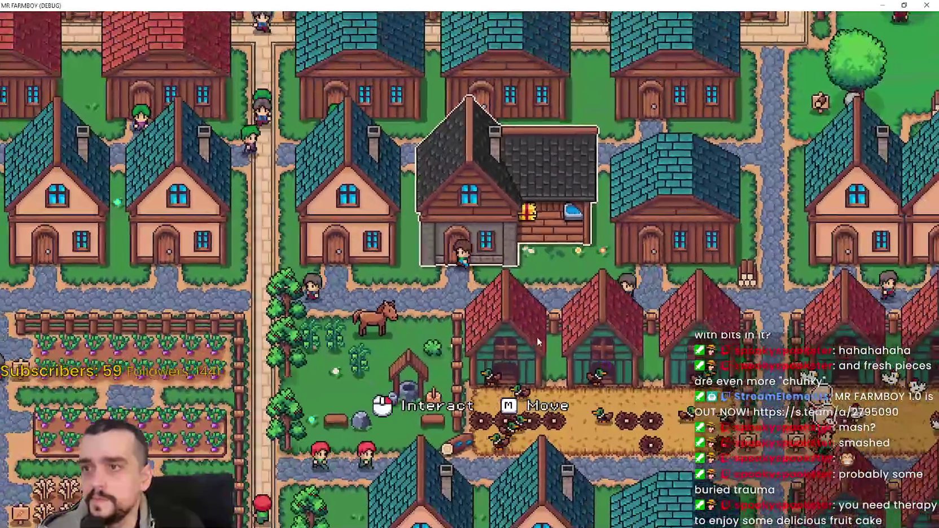
pyautogui.press('s')
pyautogui.press('a')
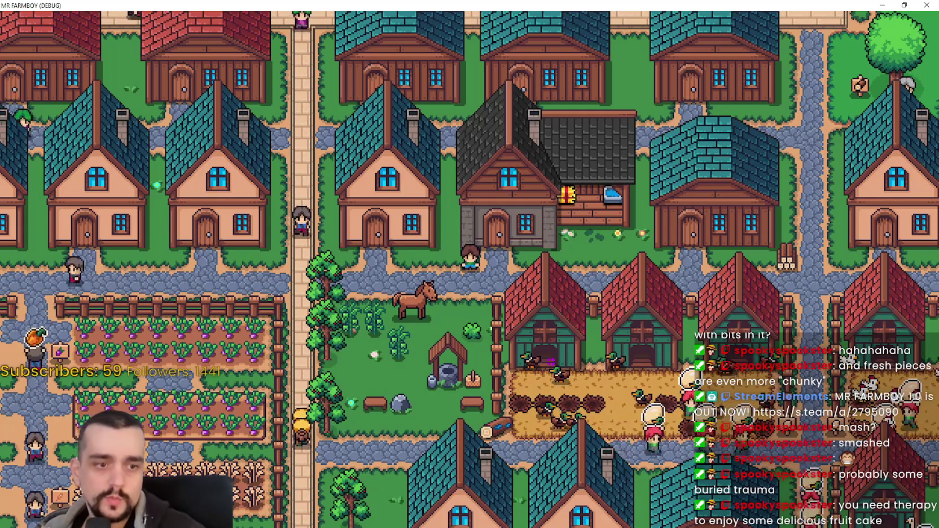
# In the editor, inspect the CollisionShape2D, Outline and Sprite2D nodes, then return to the game.
pyautogui.hotkey('alt', 'Tab')
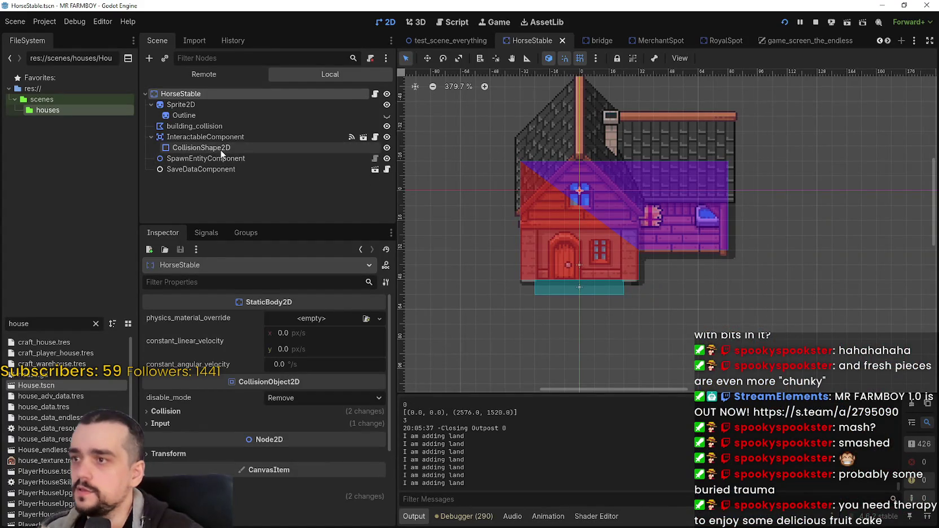
pyautogui.click(228, 149)
pyautogui.click(326, 115)
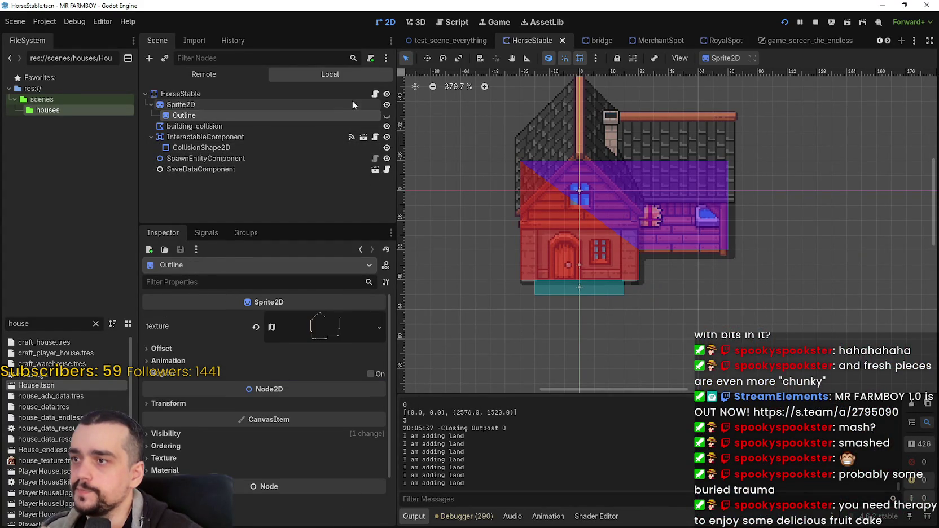
pyautogui.click(344, 103)
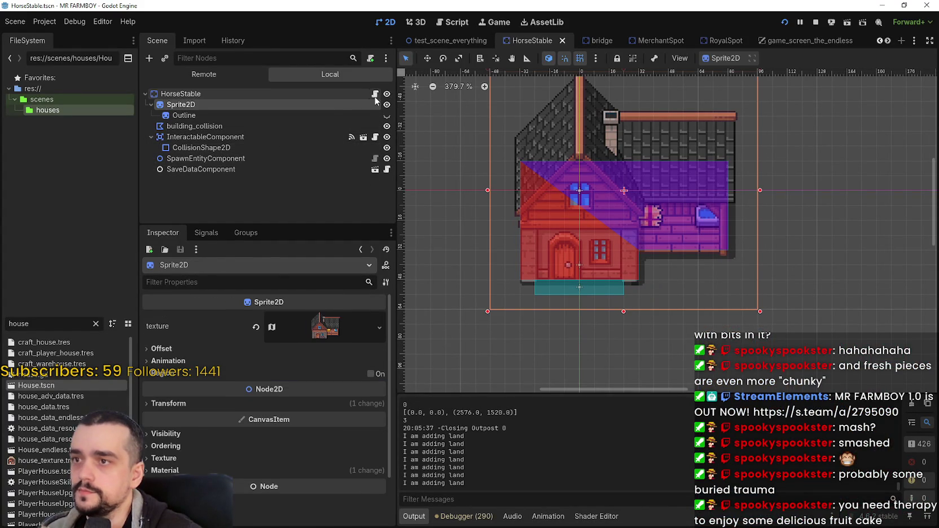
pyautogui.hotkey('alt', 'Tab')
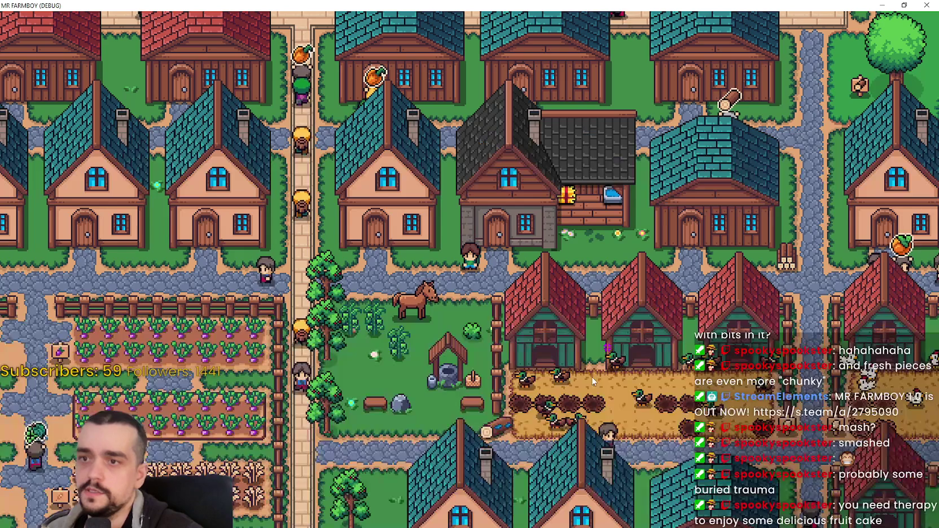
# Zoom around and walk the player north and back beside the stable.
pyautogui.scroll(1, 550, 309)
pyautogui.scroll(-2, 550, 309)
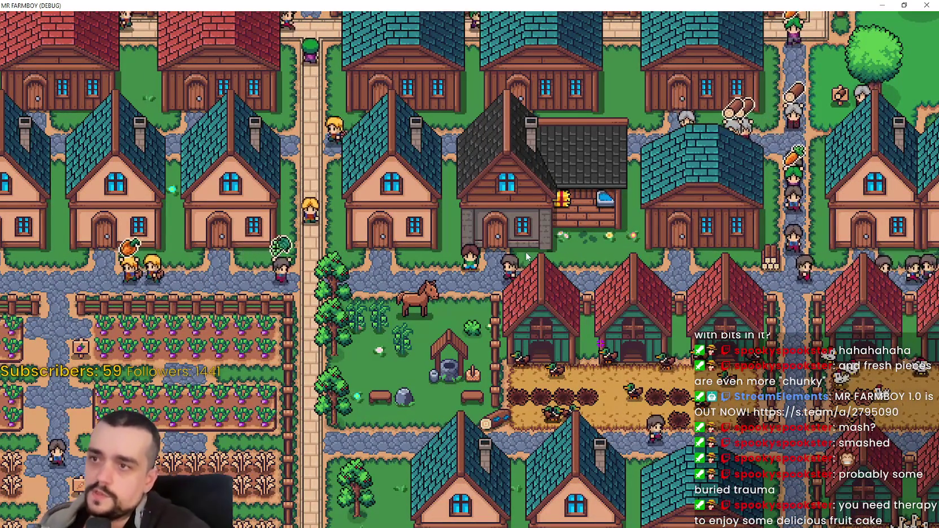
pyautogui.scroll(3, 502, 203)
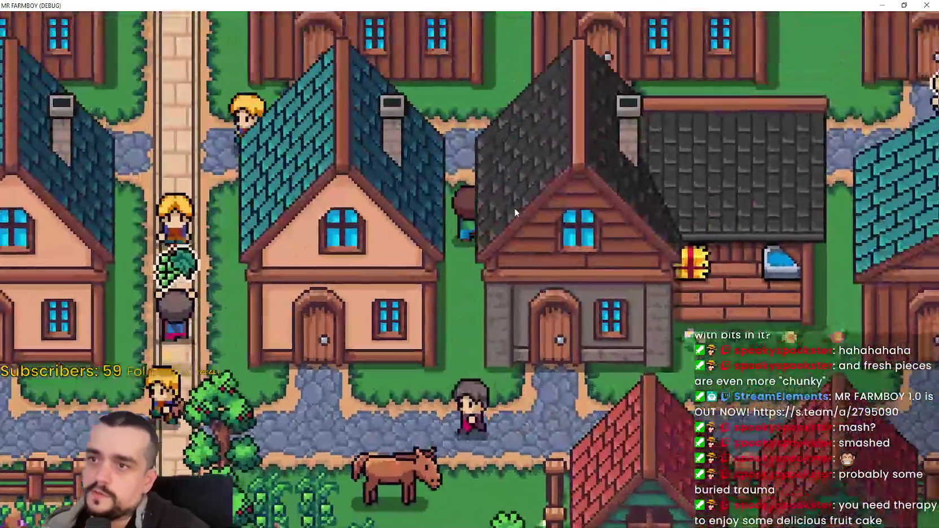
pyautogui.press('w')
pyautogui.scroll(1, 527, 194)
pyautogui.press('s')
pyautogui.scroll(-1, 527, 194)
pyautogui.scroll(-3, 526, 194)
pyautogui.scroll(2, 589, 241)
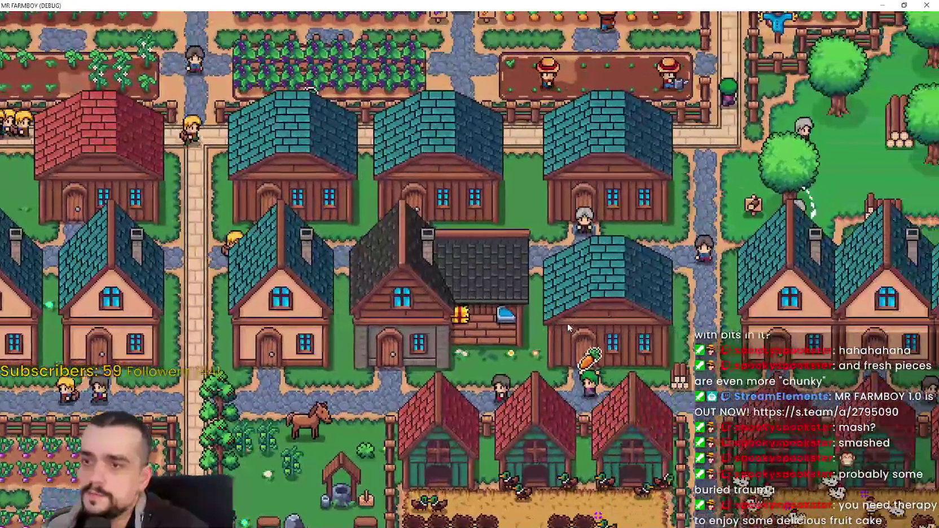
# Walk the player to the stable door and open the Horse Stable info panel.
pyautogui.press('s')
pyautogui.press('d')
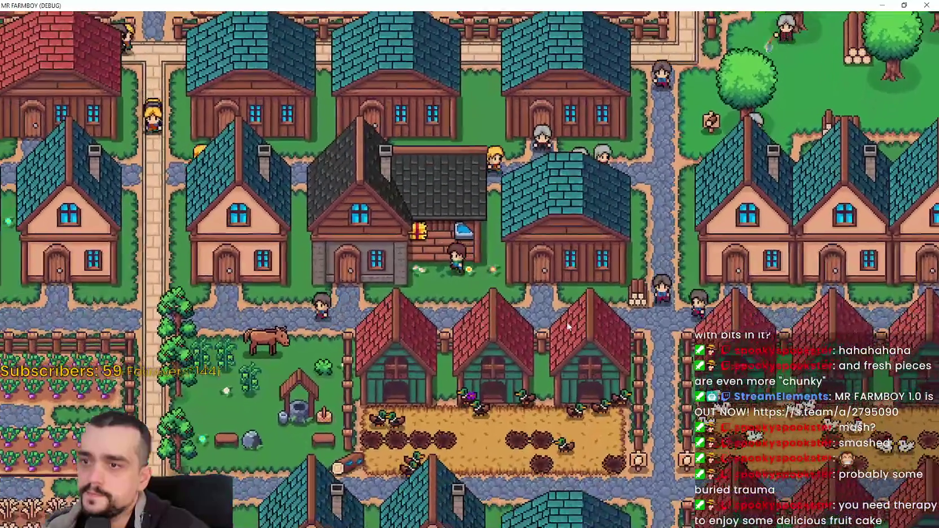
pyautogui.press('a')
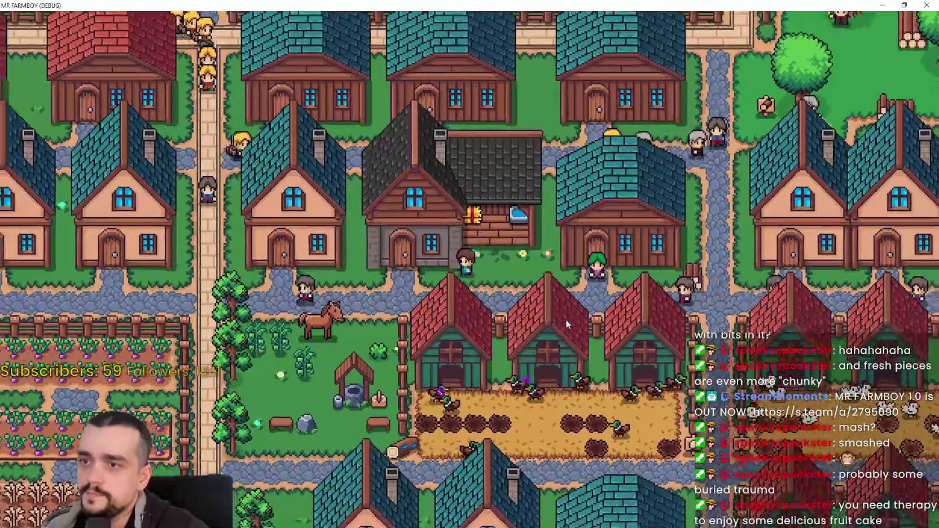
pyautogui.press('s')
pyautogui.press('a')
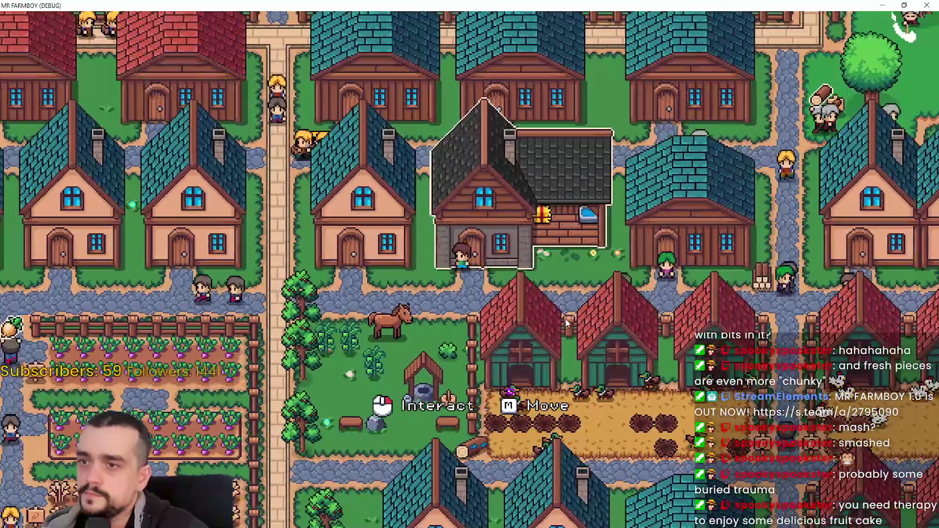
pyautogui.press('w')
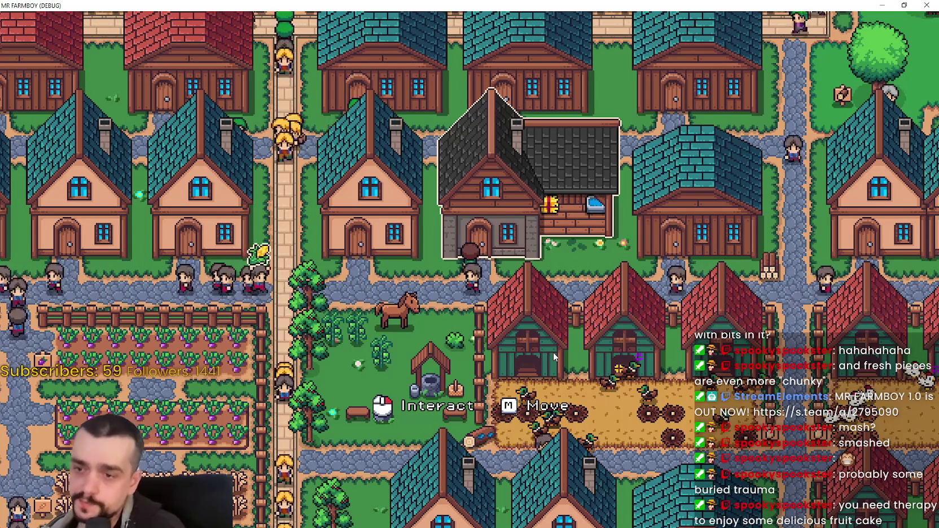
pyautogui.click(555, 357)
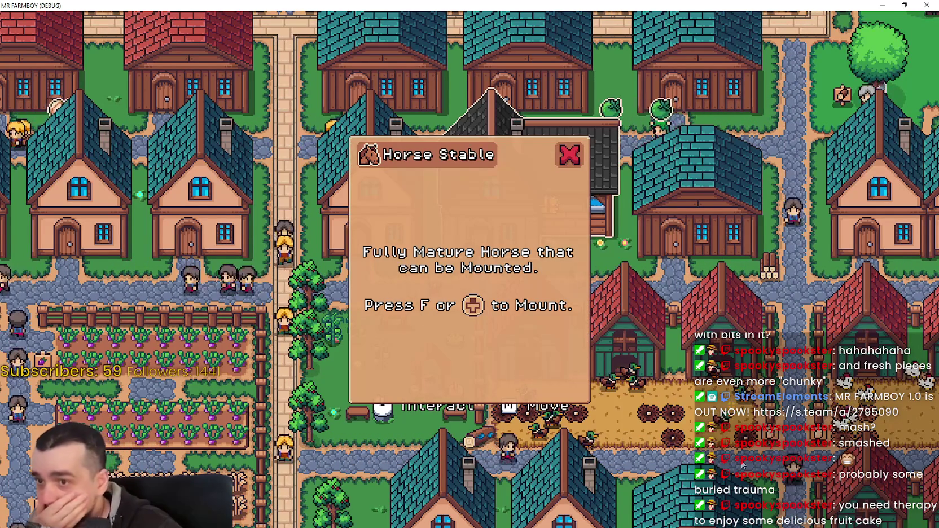
# Close, reopen and close the Horse Stable info panel, then quit the game with Alt+F4.
pyautogui.click(569, 154)
pyautogui.scroll(-2, 543, 288)
pyautogui.scroll(3, 542, 287)
pyautogui.scroll(-3, 539, 285)
pyautogui.scroll(3, 537, 284)
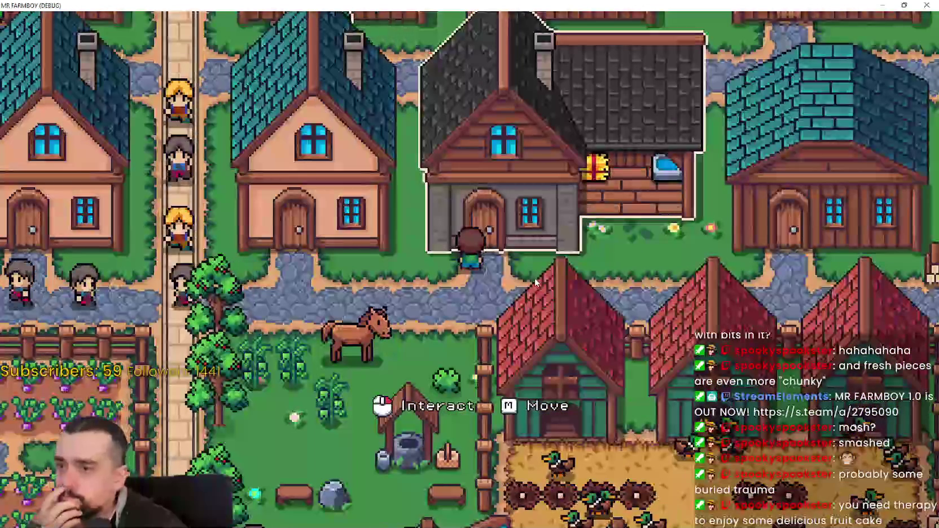
pyautogui.click(533, 277)
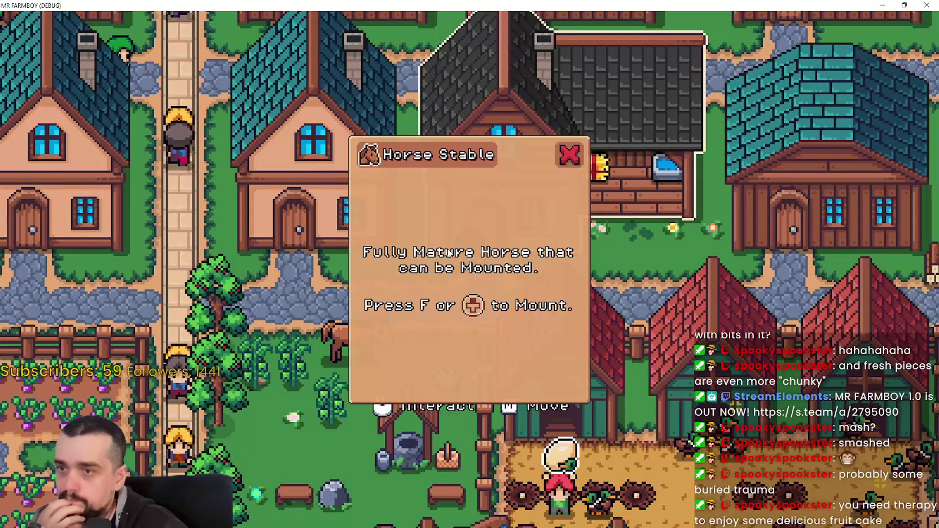
pyautogui.click(569, 155)
pyautogui.scroll(-2, 535, 286)
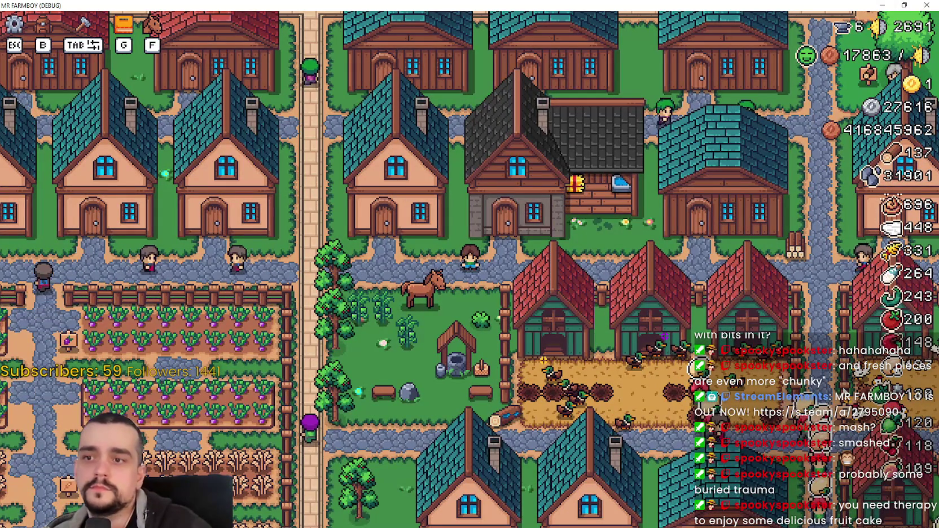
pyautogui.hotkey('alt', 'F4')
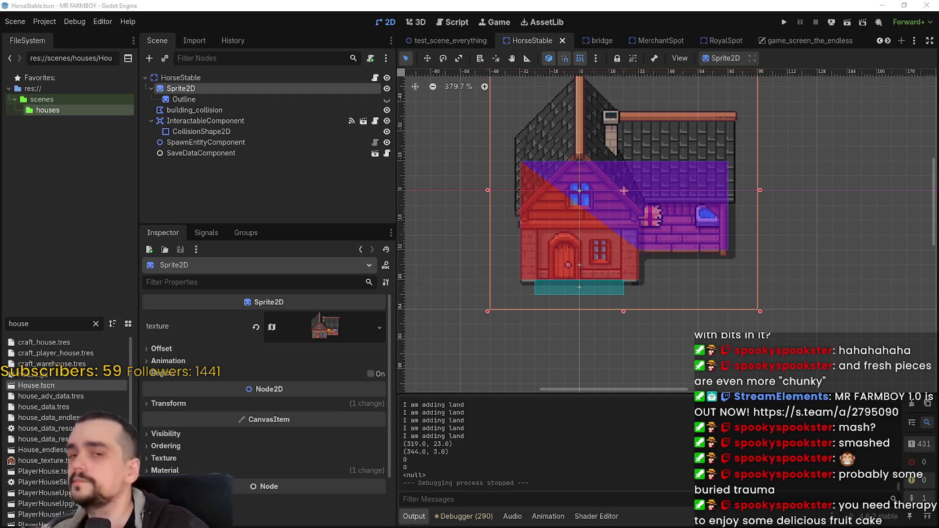
pyautogui.hotkey('alt', 'Tab')
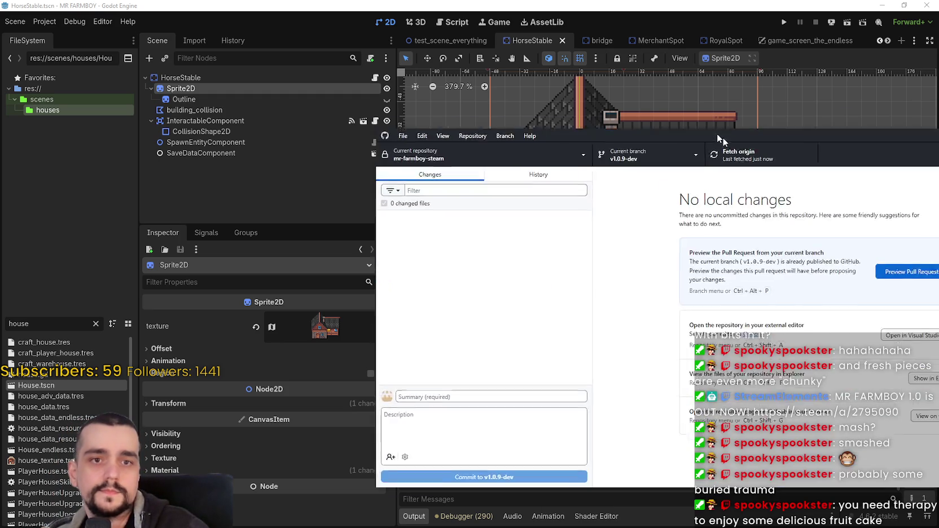
pyautogui.click(405, 140)
pyautogui.click(336, 184)
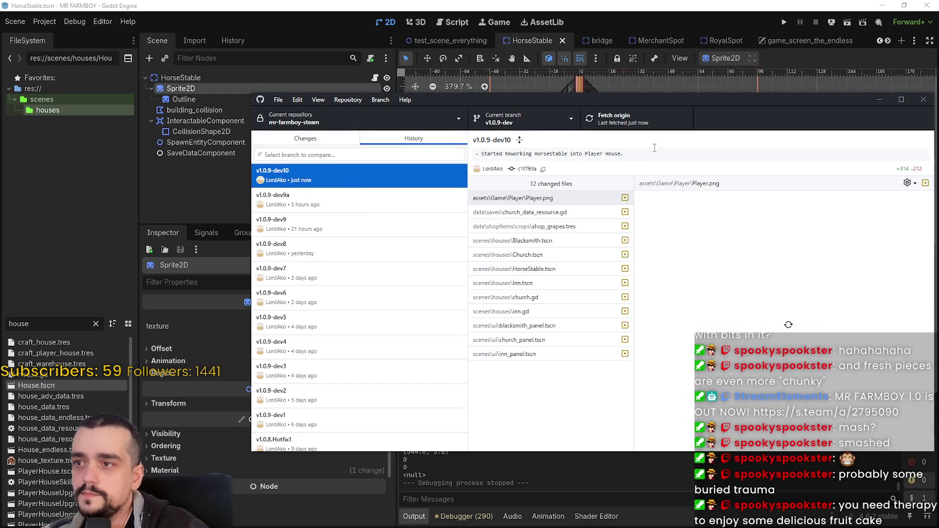
pyautogui.hotkey('alt', 'Tab')
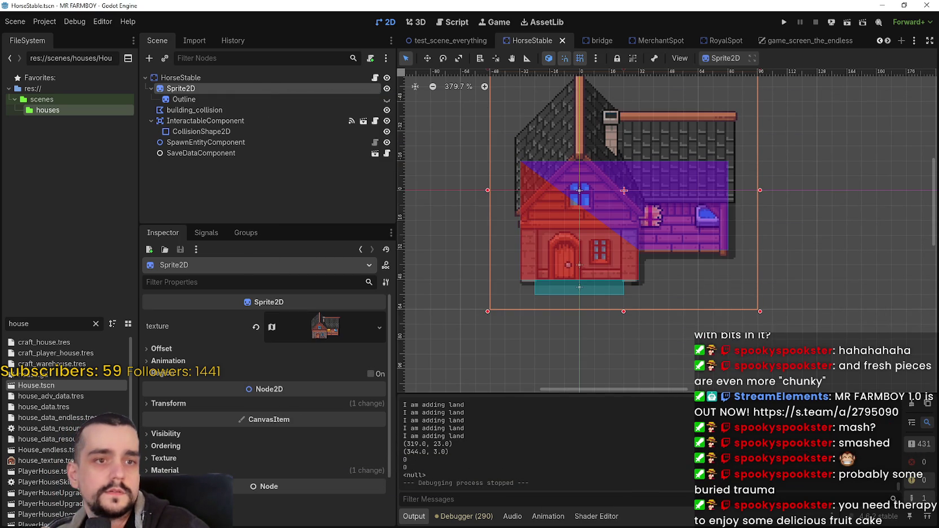
pyautogui.scroll(-2, 626, 292)
# Save the HorseStable scene, select its root node, and save it again.
pyautogui.hotkey('ctrl', 's')
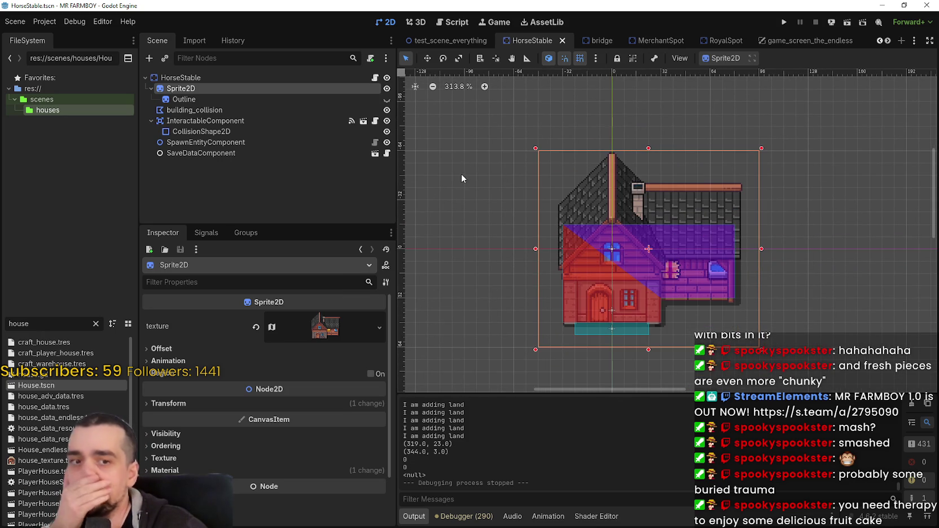
pyautogui.click(197, 79)
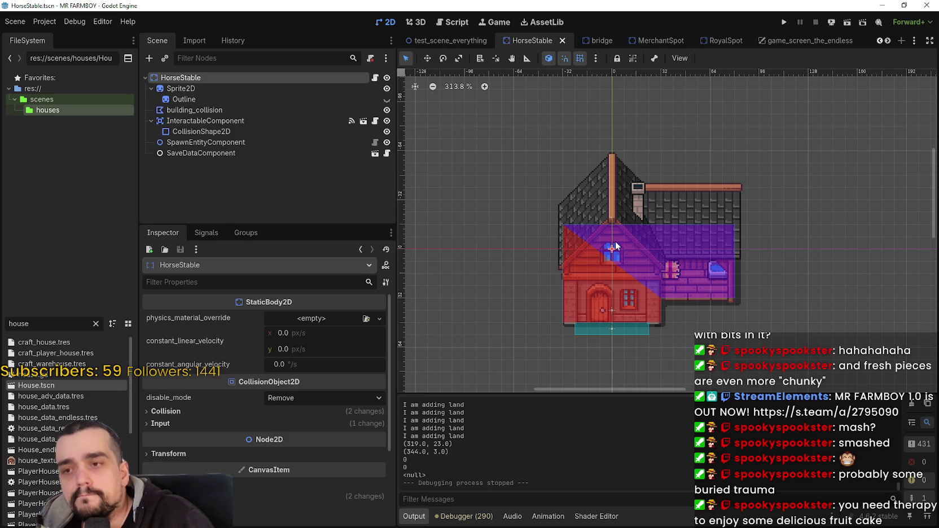
pyautogui.hotkey('ctrl', 's')
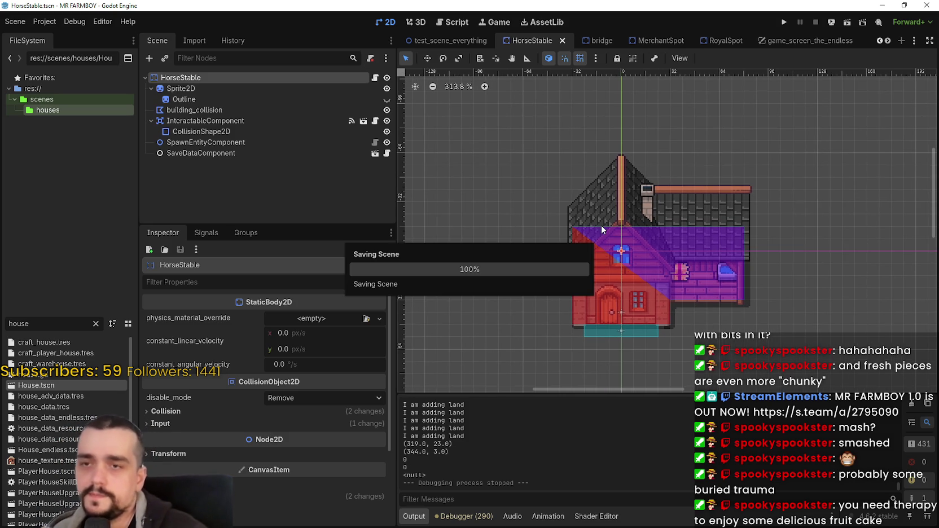
pyautogui.click(879, 40)
pyautogui.click(880, 40)
pyautogui.click(879, 40)
pyautogui.click(880, 41)
pyautogui.click(879, 41)
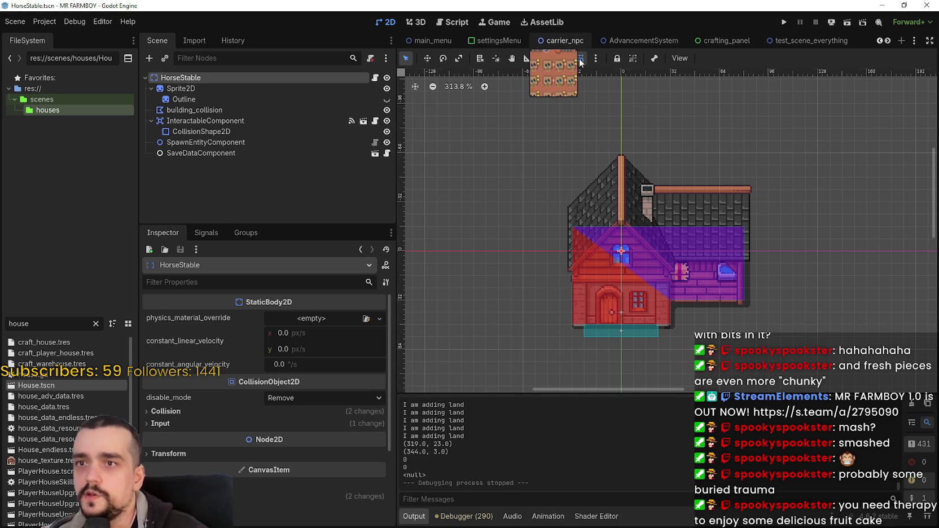
pyautogui.click(880, 41)
pyautogui.click(881, 41)
pyautogui.click(880, 41)
pyautogui.click(881, 41)
pyautogui.click(880, 40)
pyautogui.click(881, 40)
pyautogui.click(886, 40)
pyautogui.click(887, 40)
pyautogui.click(886, 40)
pyautogui.click(887, 41)
pyautogui.click(886, 40)
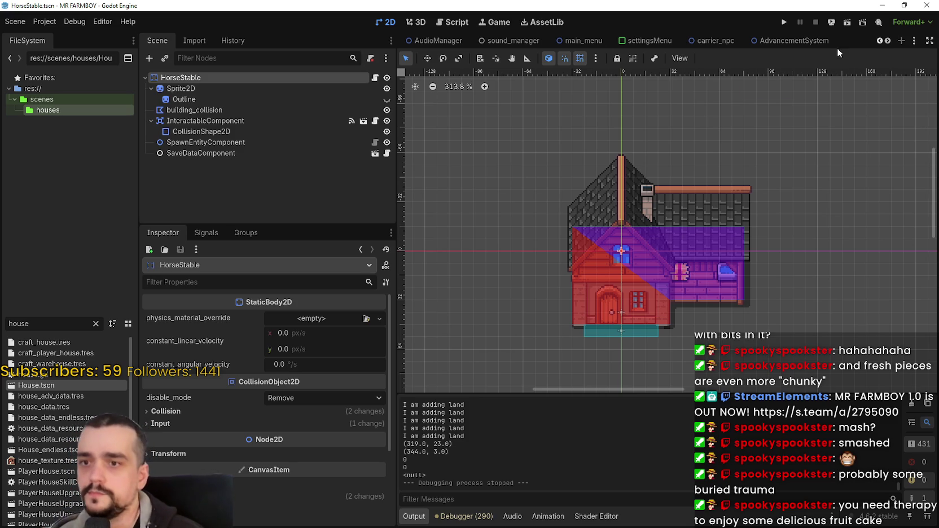
pyautogui.click(887, 40)
pyautogui.click(887, 41)
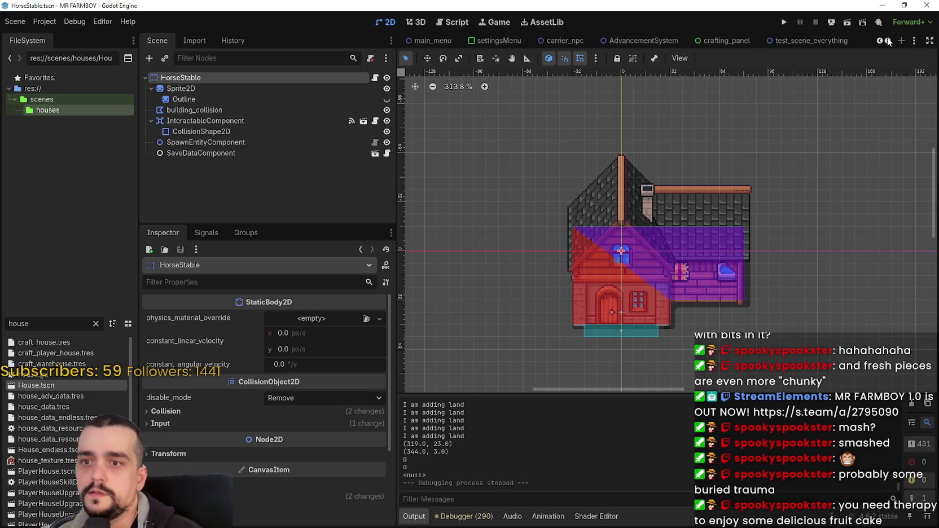
pyautogui.click(878, 39)
pyautogui.click(877, 38)
pyautogui.click(878, 39)
pyautogui.click(878, 38)
pyautogui.click(878, 38)
pyautogui.click(879, 40)
pyautogui.click(879, 40)
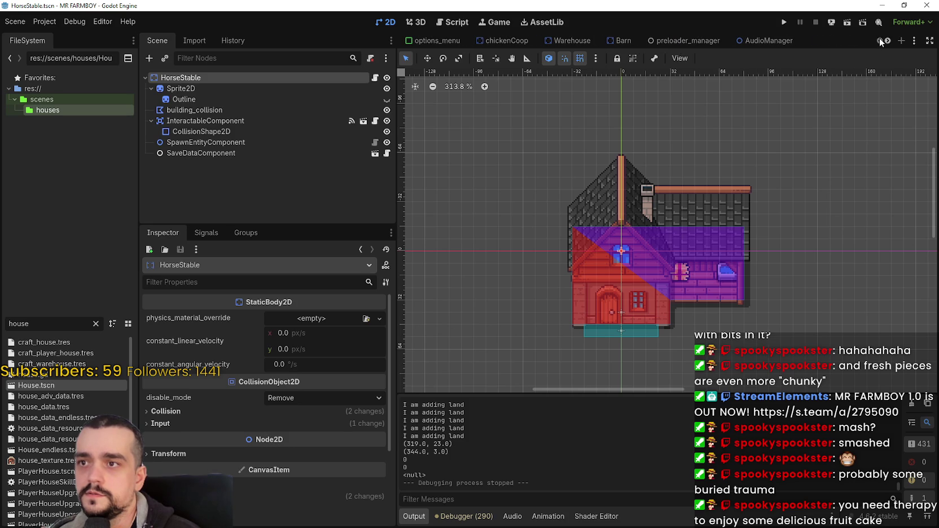
pyautogui.click(885, 42)
pyautogui.click(885, 42)
pyautogui.click(885, 42)
pyautogui.click(885, 41)
pyautogui.click(885, 42)
pyautogui.click(885, 42)
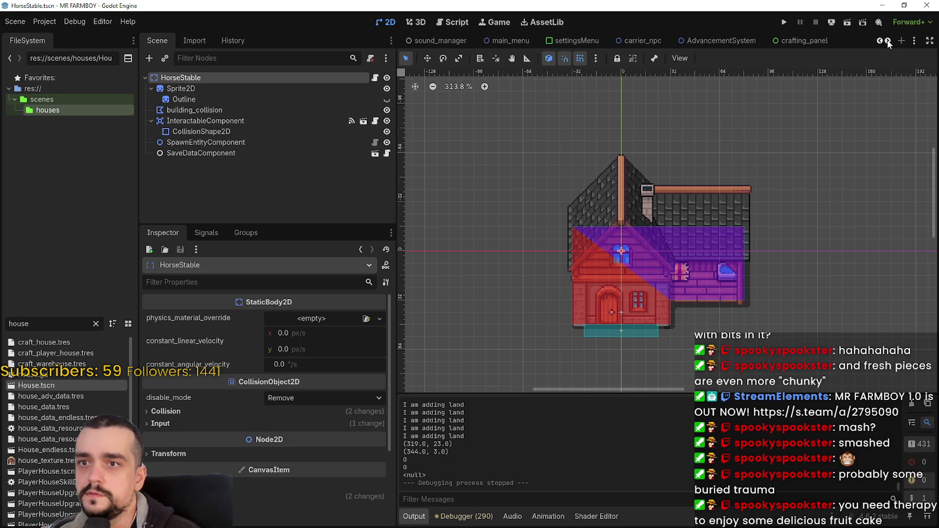
pyautogui.click(888, 41)
pyautogui.click(888, 41)
pyautogui.click(887, 41)
pyautogui.click(888, 42)
pyautogui.click(887, 42)
pyautogui.click(887, 42)
pyautogui.click(888, 42)
pyautogui.click(888, 42)
pyautogui.click(887, 42)
pyautogui.click(888, 43)
pyautogui.click(887, 42)
pyautogui.click(887, 42)
pyautogui.click(880, 41)
pyautogui.click(879, 41)
pyautogui.click(880, 41)
pyautogui.click(879, 41)
pyautogui.click(879, 41)
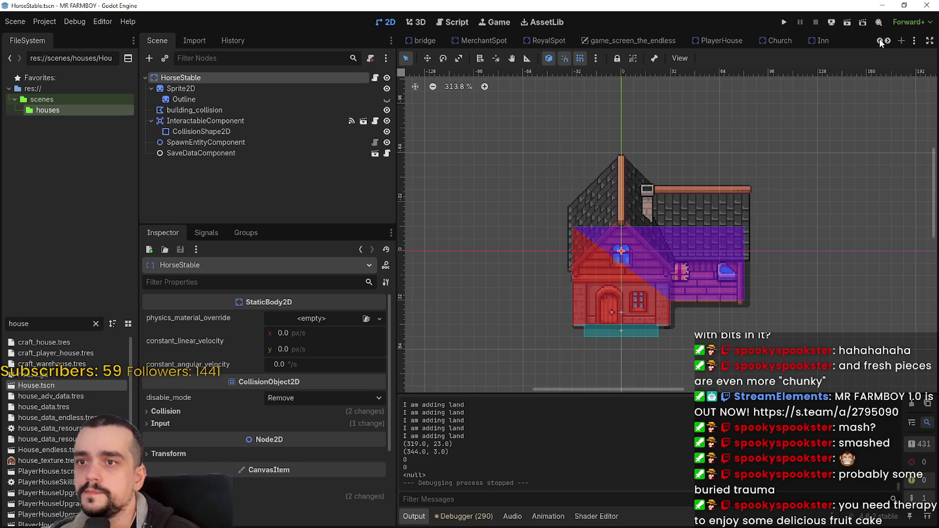
pyautogui.click(886, 41)
pyautogui.click(886, 42)
pyautogui.click(886, 41)
pyautogui.click(887, 42)
pyautogui.click(887, 41)
pyautogui.click(887, 41)
pyautogui.click(886, 41)
pyautogui.click(886, 41)
pyautogui.click(887, 42)
pyautogui.click(886, 41)
pyautogui.click(609, 44)
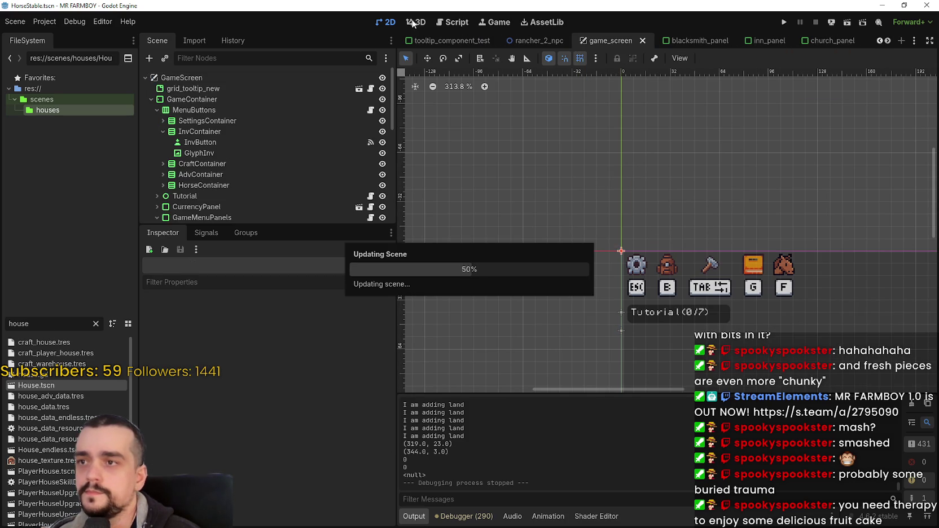
# Save game_screen, enlarge the Scene tree area, and bring up HorseStablePanel's context menu.
pyautogui.hotkey('ctrl', 's')
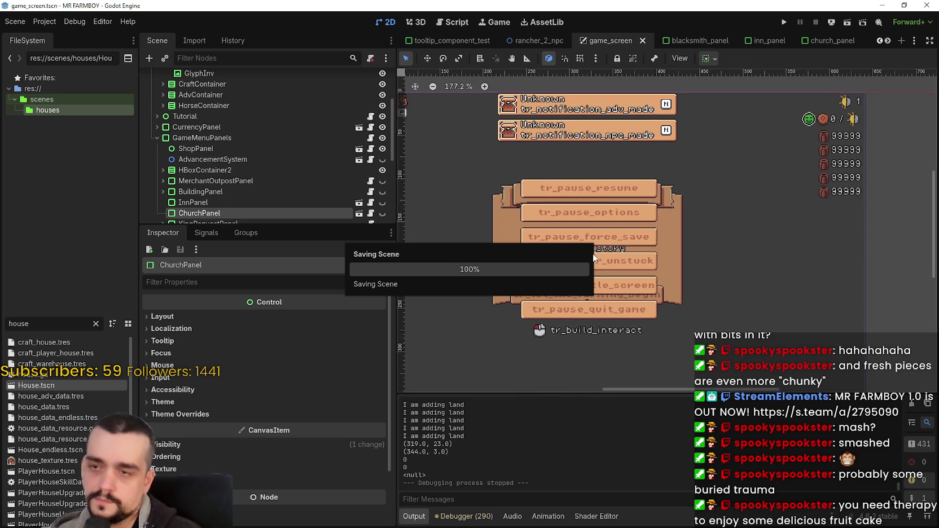
pyautogui.moveTo(282, 225); pyautogui.dragTo(282, 359)
pyautogui.scroll(-1, 280, 261)
pyautogui.scroll(4, 283, 257)
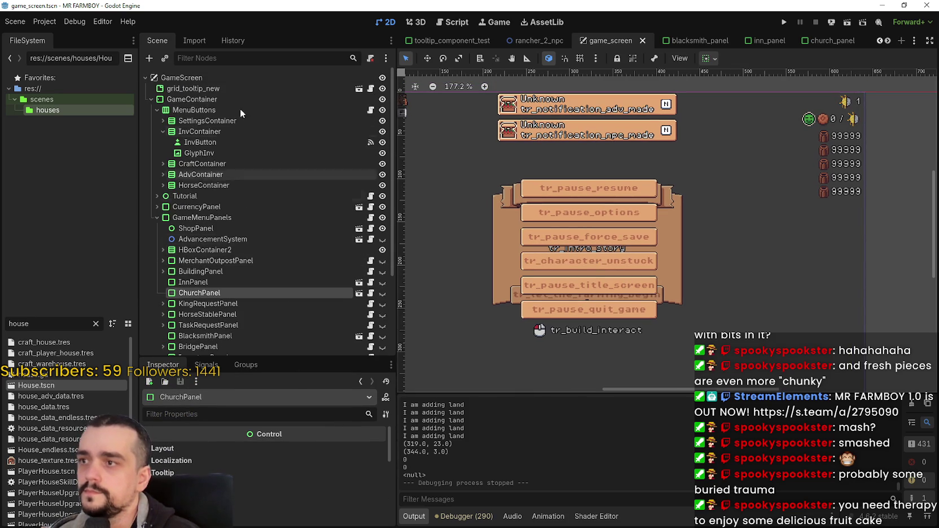
pyautogui.scroll(-3, 283, 198)
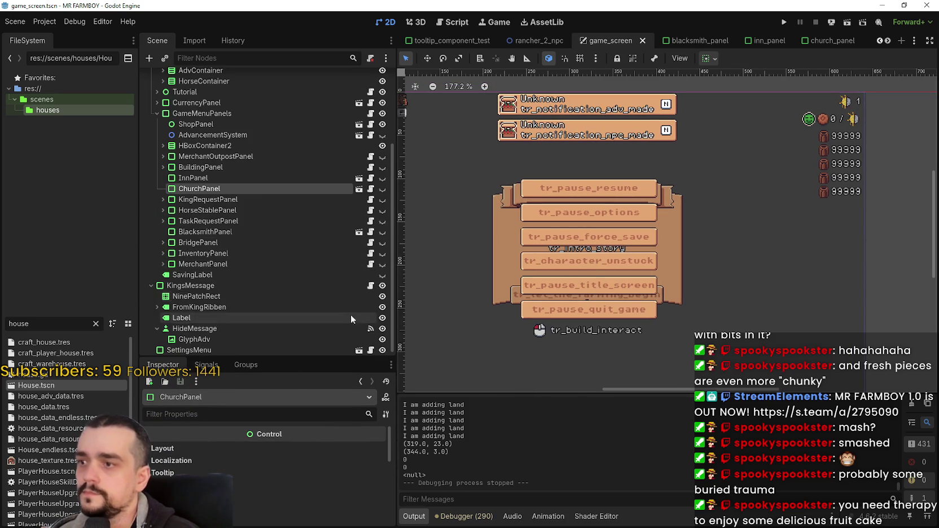
pyautogui.click(246, 211)
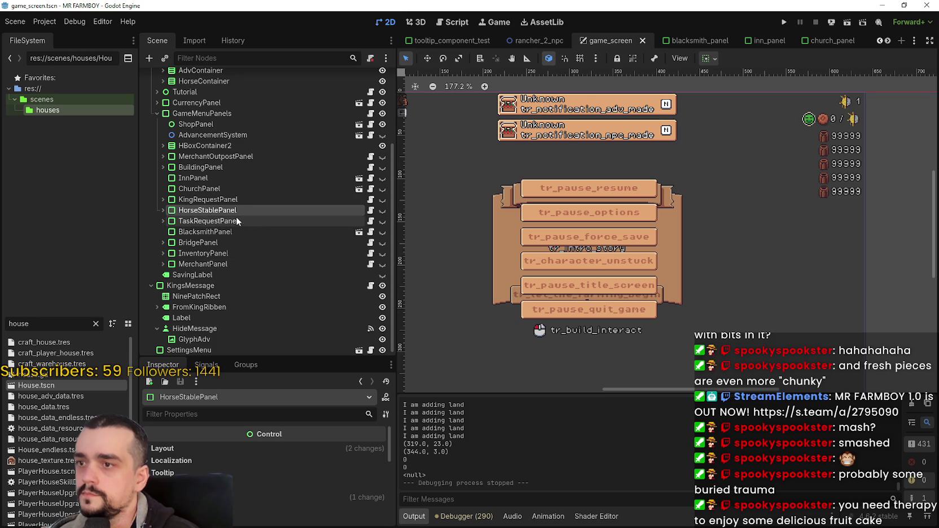
pyautogui.rightClick(211, 212)
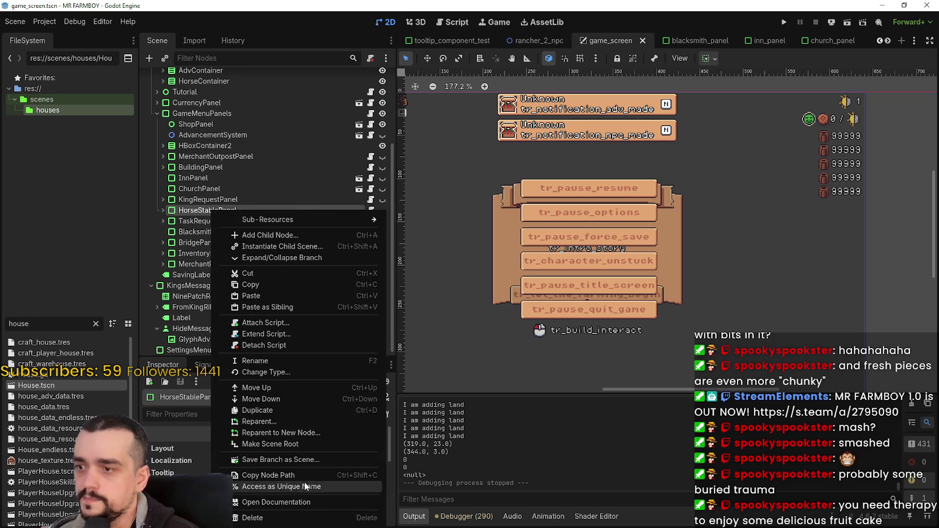
# Save the HorseStablePanel branch as horse_stable_panel.tscn and open the new scene.
pyautogui.click(300, 462)
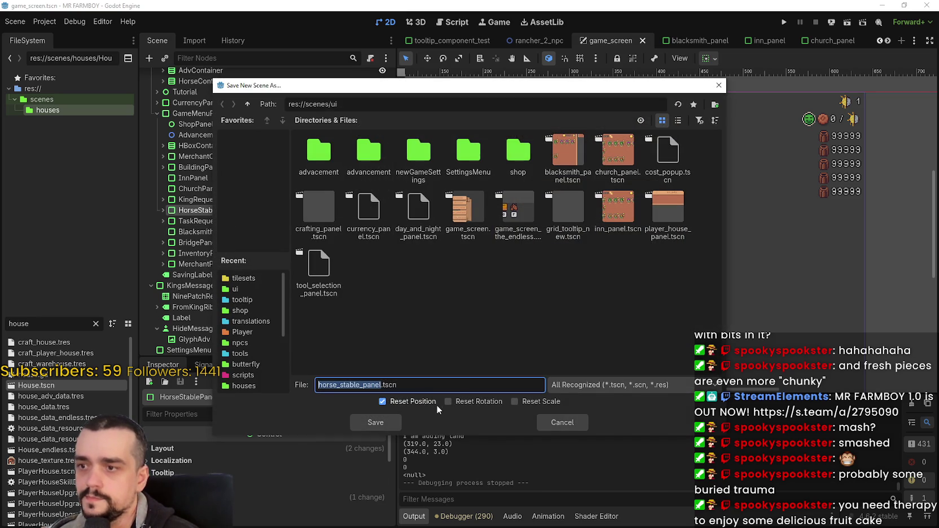
pyautogui.click(678, 120)
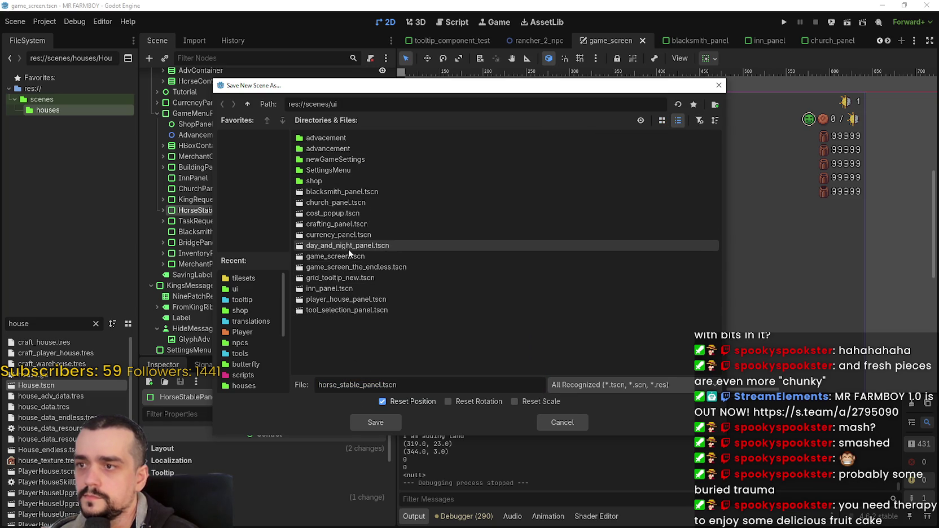
pyautogui.click(381, 423)
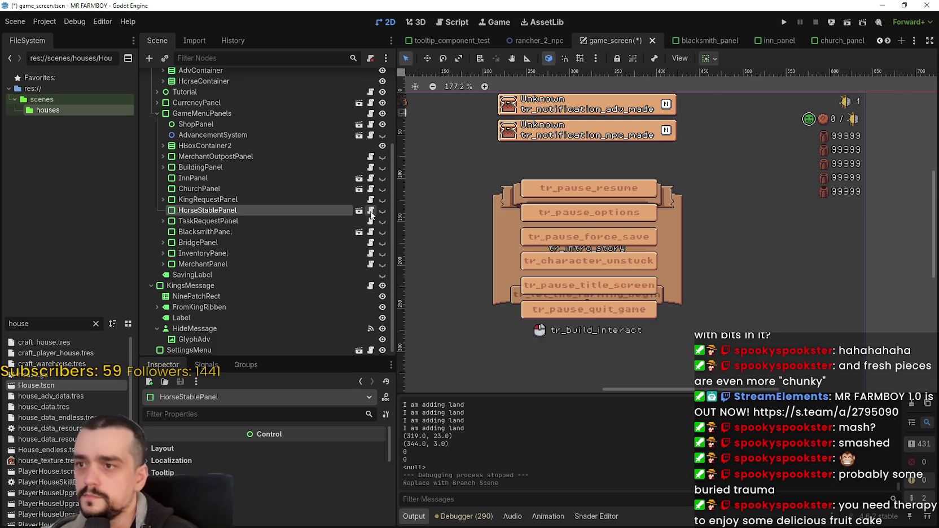
pyautogui.click(370, 211)
pyautogui.click(362, 211)
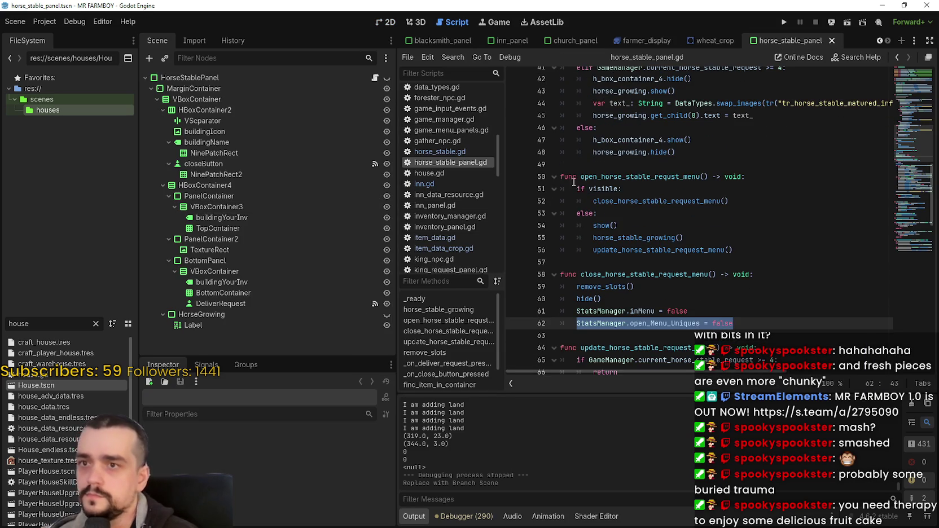
# Make the HorseStablePanel root visible in the 2D view and zoom in on it.
pyautogui.click(388, 22)
pyautogui.click(337, 77)
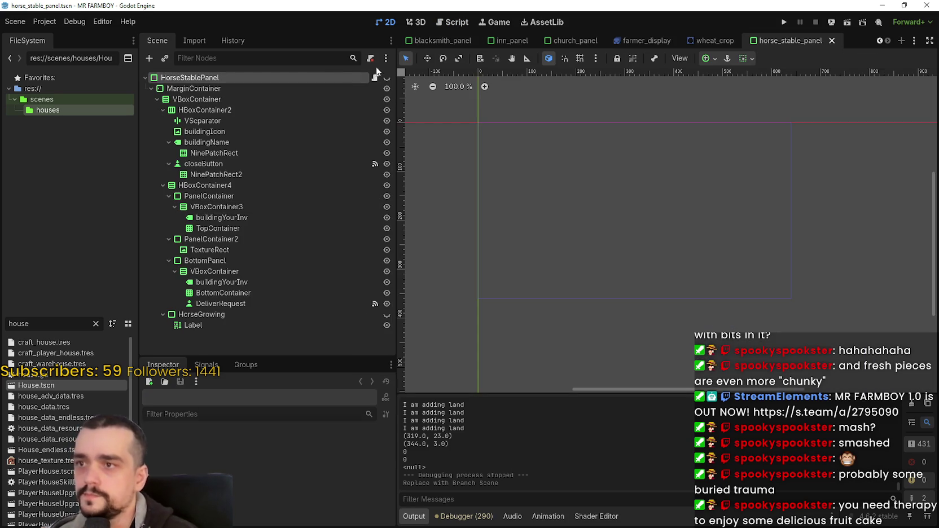
pyautogui.click(387, 77)
pyautogui.scroll(3, 542, 197)
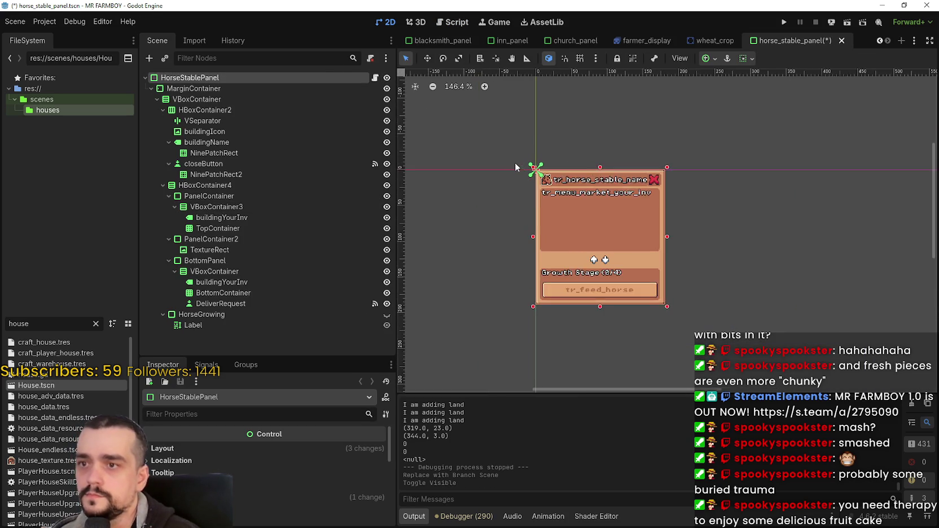
pyautogui.scroll(1, 621, 265)
pyautogui.scroll(-2, 640, 275)
pyautogui.scroll(2, 706, 271)
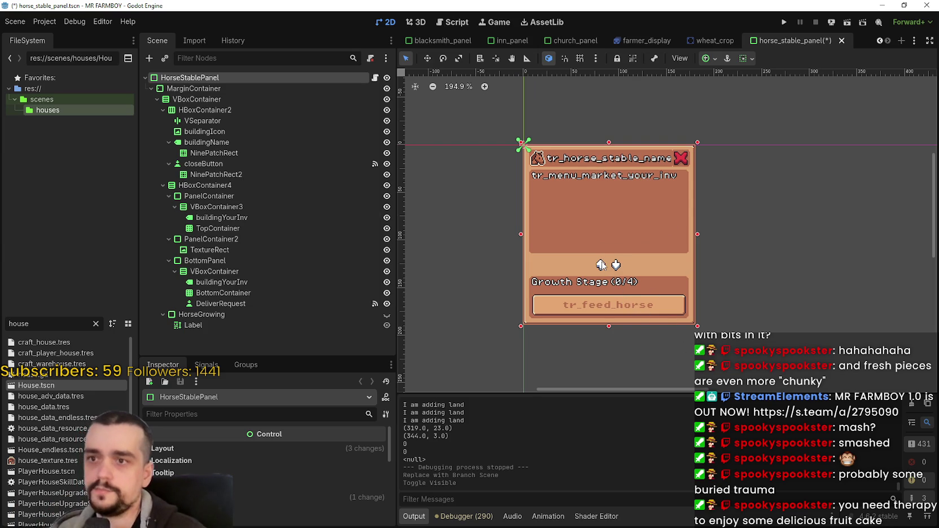
pyautogui.scroll(-1, 480, 232)
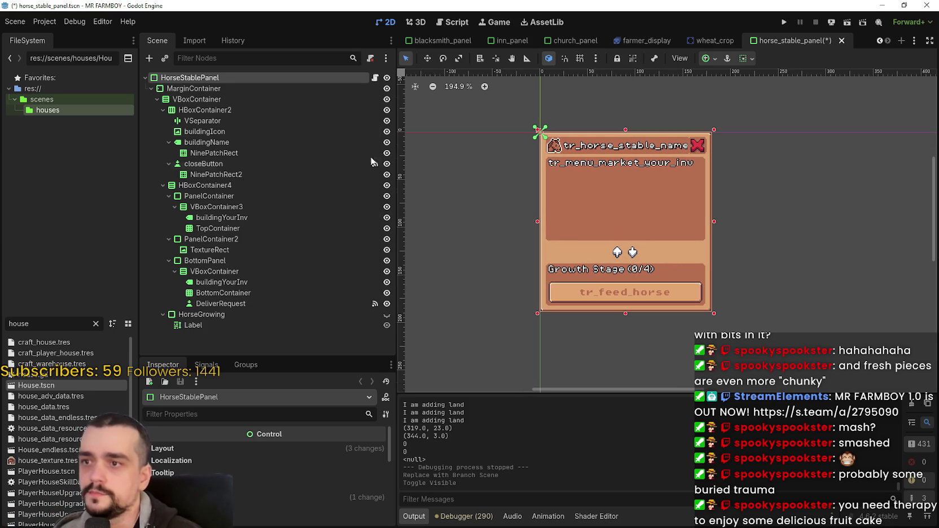
# Select MarginContainer and save the horse_stable_panel scene.
pyautogui.click(175, 89)
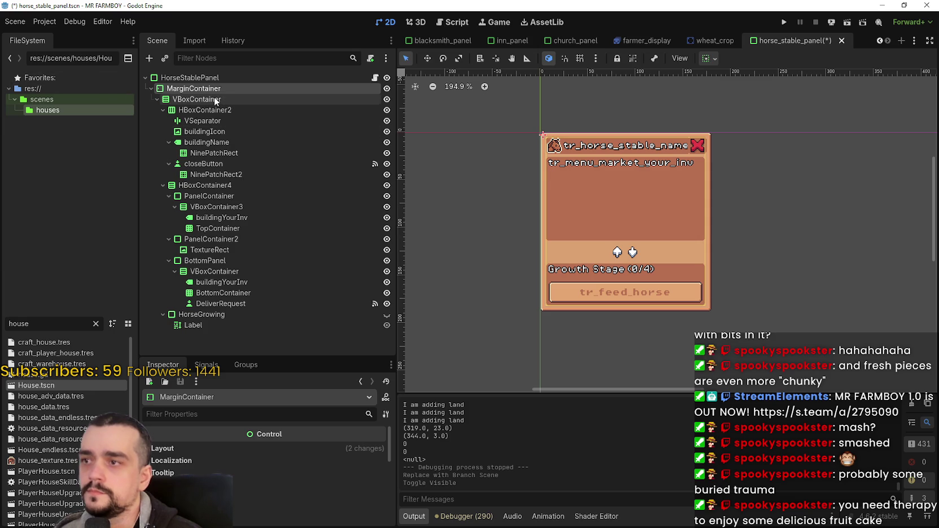
pyautogui.hotkey('ctrl', 's')
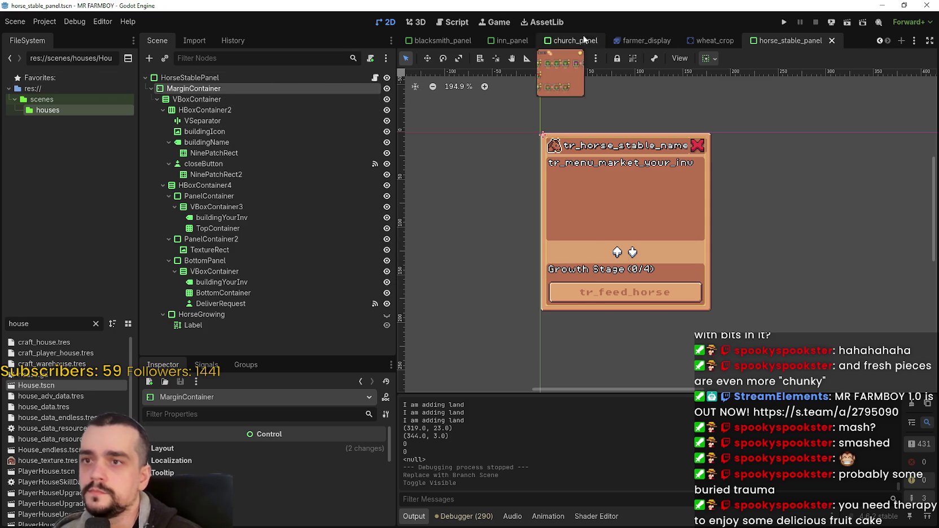
pyautogui.scroll(3, 883, 43)
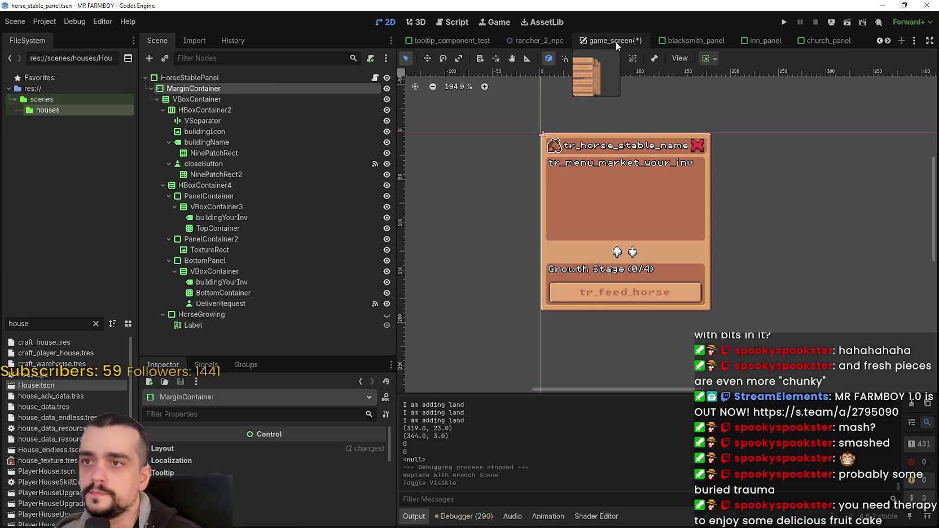
pyautogui.click(616, 45)
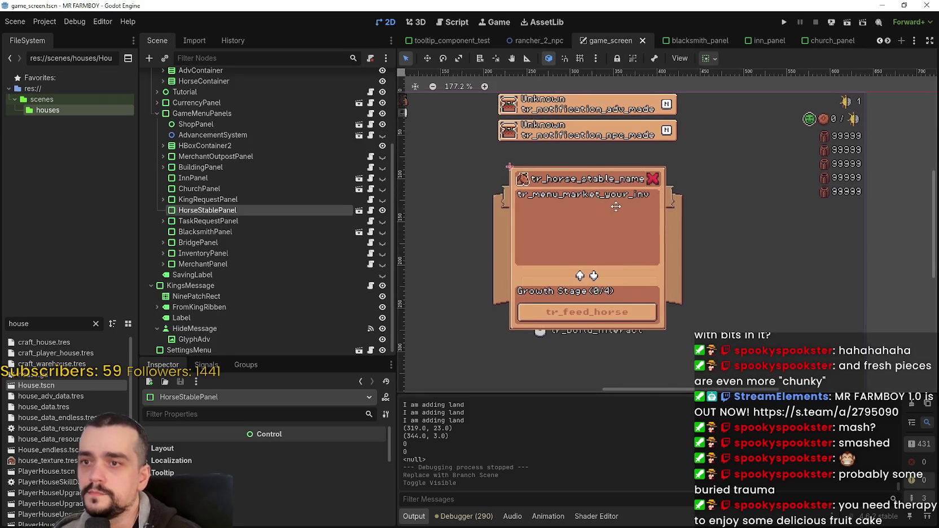
# Hide HorseStablePanel in game_screen and save that scene.
pyautogui.hotkey('ctrl', 's')
pyautogui.click(382, 211)
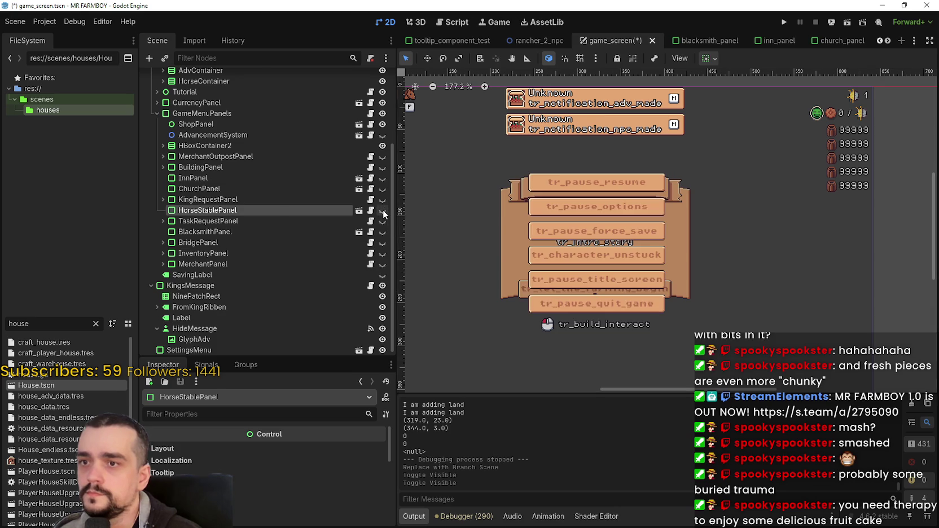
pyautogui.hotkey('ctrl', 's')
# Switch to the horse_stable_panel scene and open horse_stable_panel.gd.
pyautogui.click(888, 41)
pyautogui.click(888, 40)
pyautogui.click(784, 41)
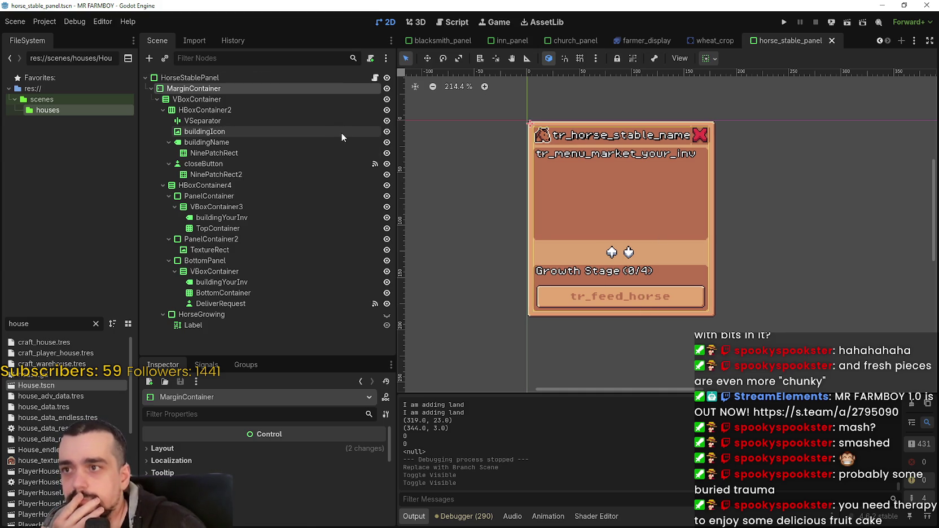
pyautogui.click(377, 79)
# Read through horse_stable_panel.gd, dismissing the connect documentation popup.
pyautogui.scroll(5, 896, 85)
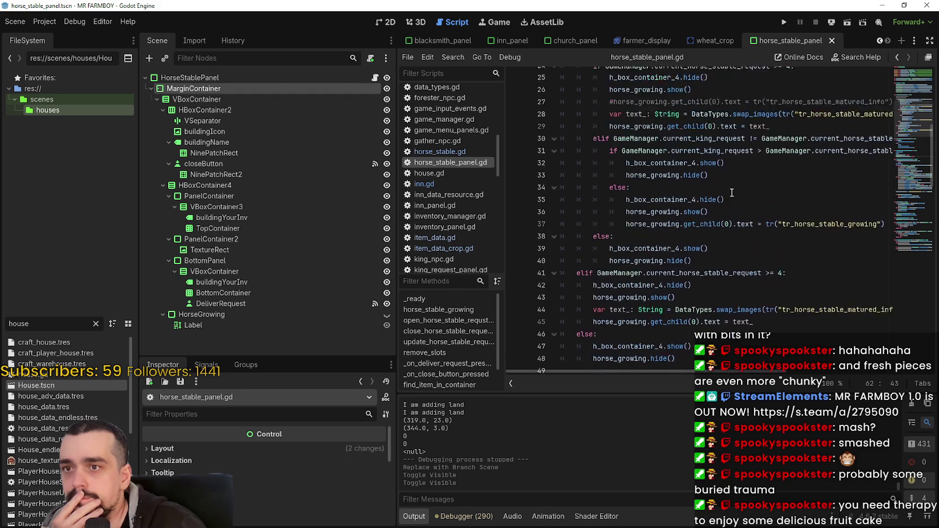
pyautogui.scroll(5, 896, 85)
pyautogui.moveTo(743, 228)
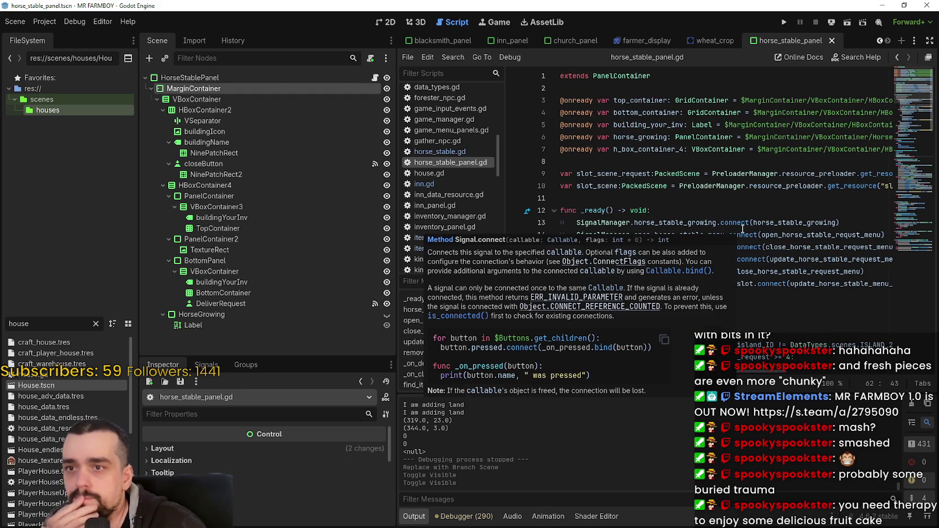
pyautogui.click(790, 298)
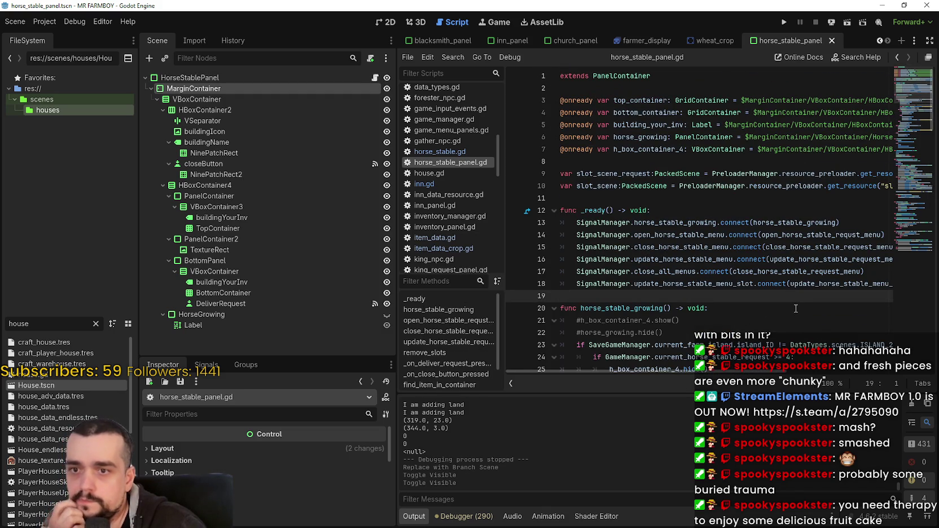
pyautogui.scroll(-2, 796, 309)
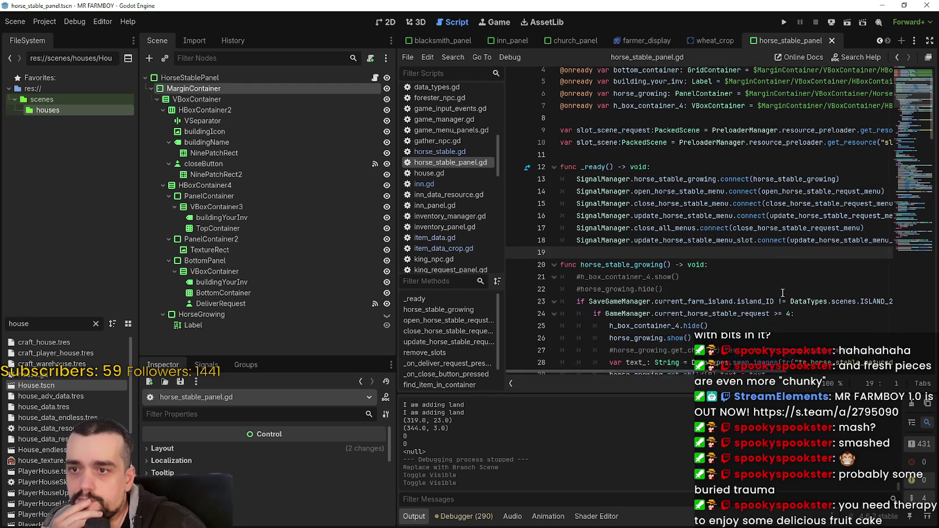
pyautogui.scroll(2, 782, 291)
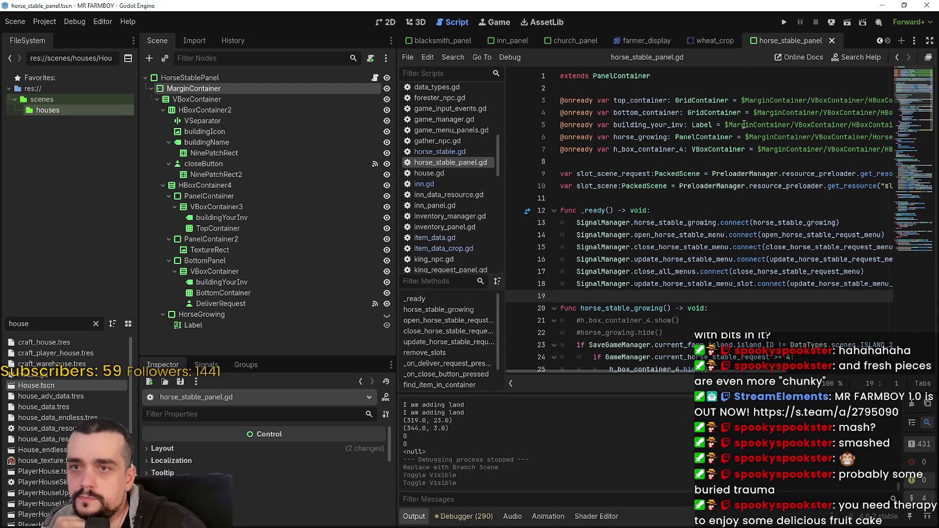
# Switch to the HorseStable scene among the open scene tabs.
pyautogui.click(879, 41)
pyautogui.scroll(8, 878, 43)
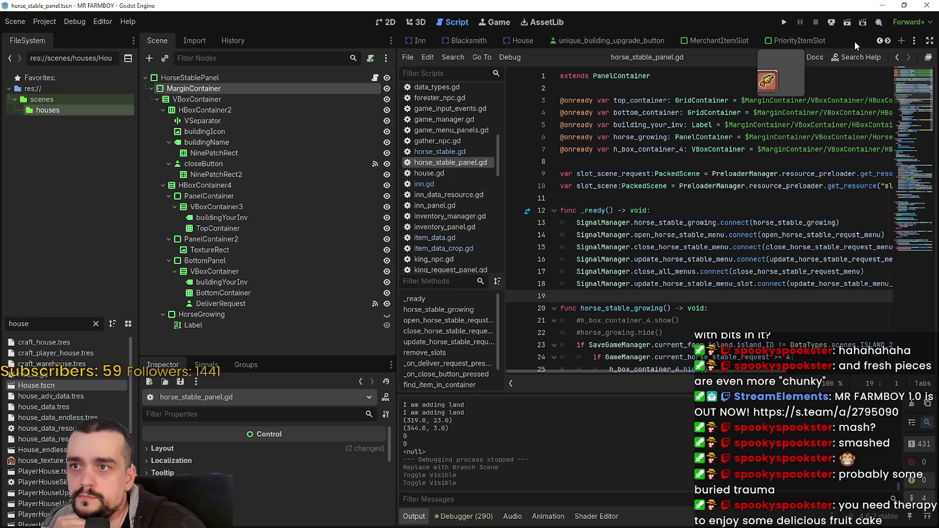
pyautogui.scroll(6, 879, 41)
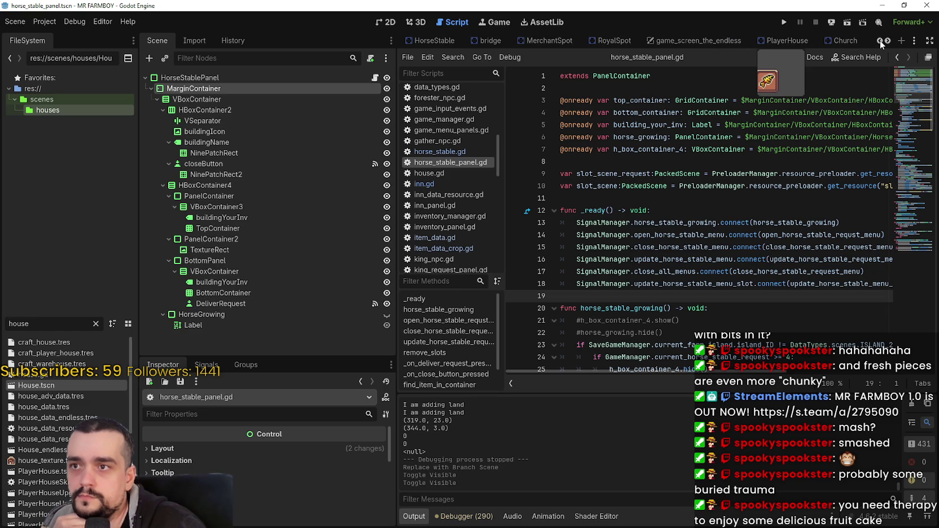
pyautogui.click(427, 41)
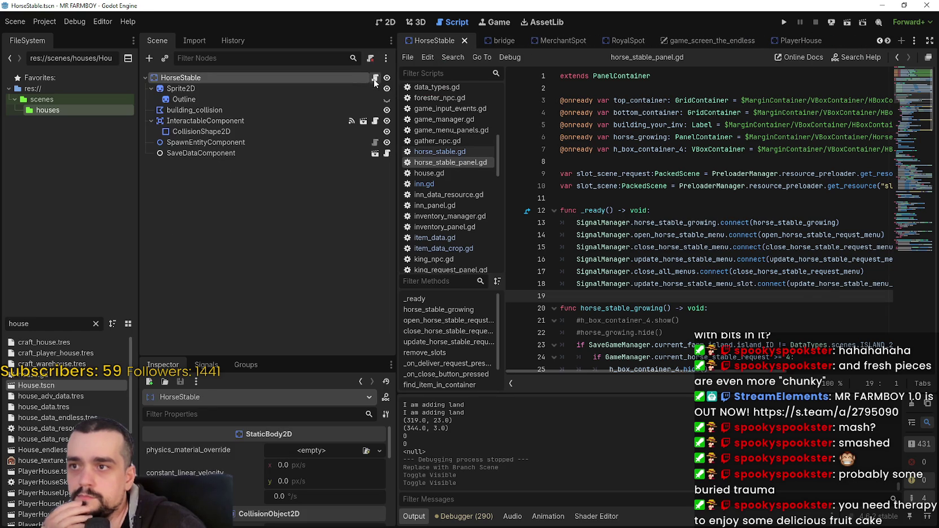
pyautogui.scroll(-3, 883, 38)
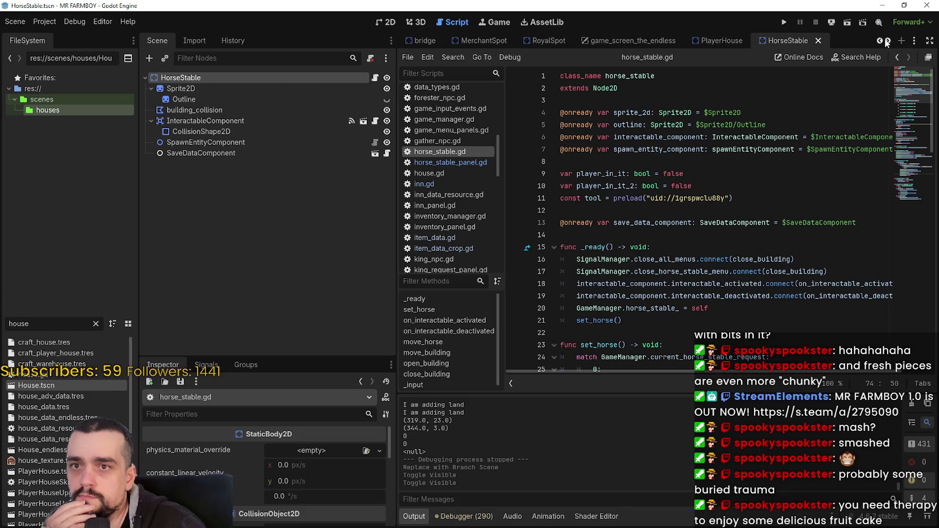
pyautogui.moveTo(669, 41)
pyautogui.mouseDown()
pyautogui.moveTo(790, 41)
pyautogui.moveTo(827, 50)
pyautogui.mouseUp()
pyautogui.scroll(-4, 883, 41)
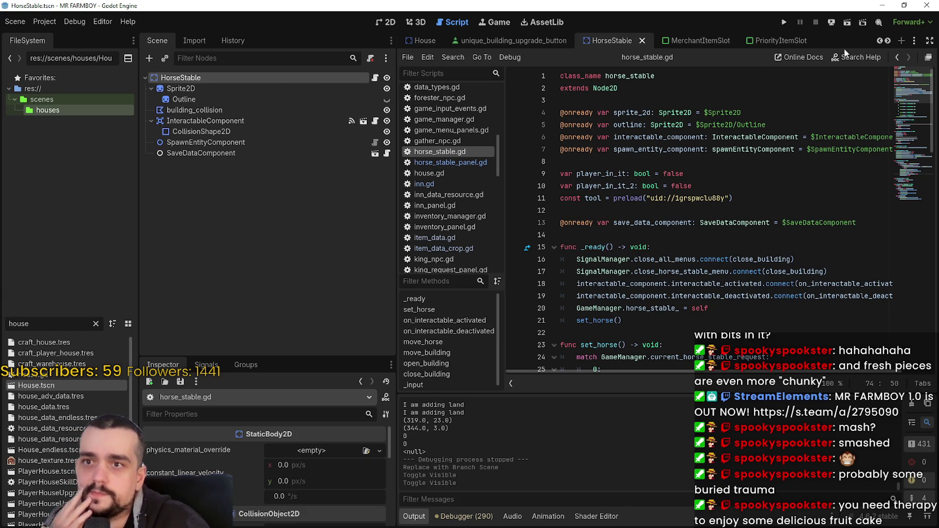
pyautogui.moveTo(595, 41)
pyautogui.mouseDown()
pyautogui.moveTo(719, 33)
pyautogui.moveTo(830, 45)
pyautogui.mouseUp()
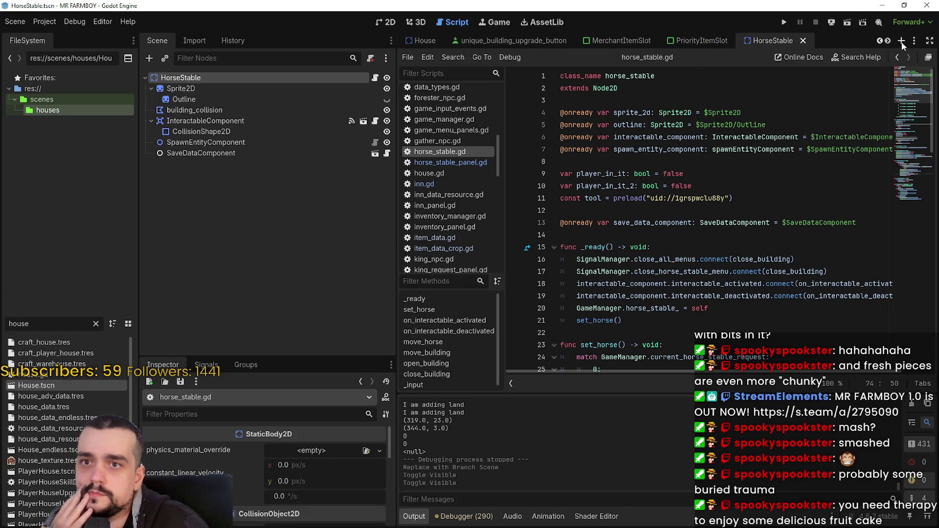
pyautogui.scroll(-3, 890, 44)
pyautogui.moveTo(508, 41)
pyautogui.mouseDown()
pyautogui.moveTo(475, 49)
pyautogui.moveTo(852, 42)
pyautogui.mouseUp()
pyautogui.scroll(-4, 889, 40)
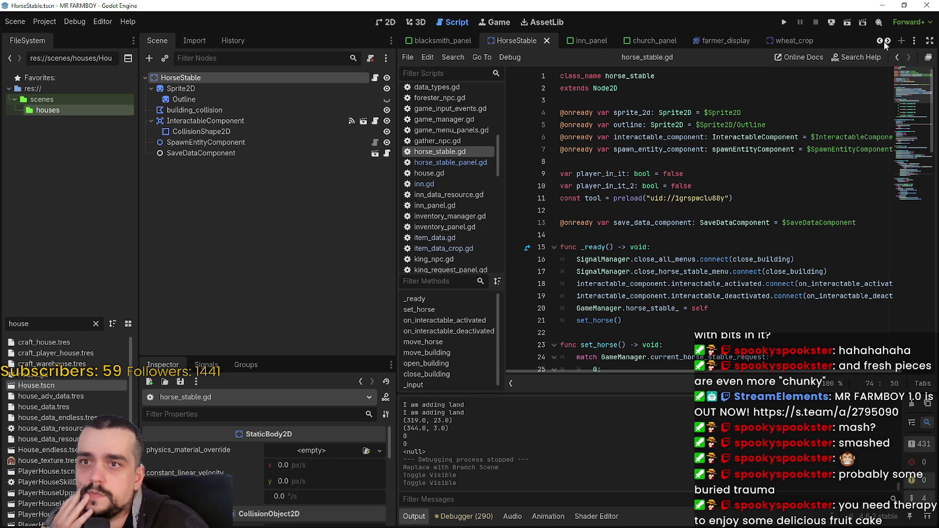
pyautogui.click(732, 233)
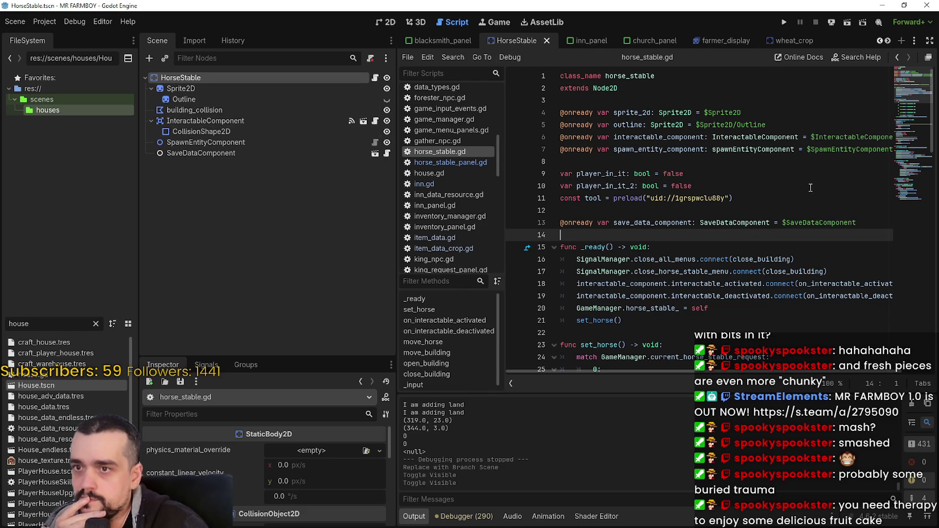
pyautogui.doubleClick(672, 224)
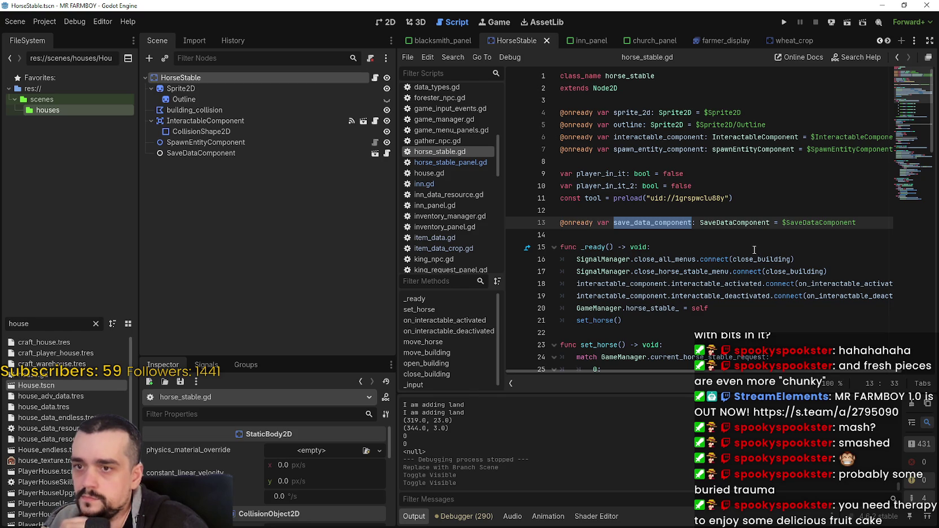
pyautogui.scroll(-2, 740, 252)
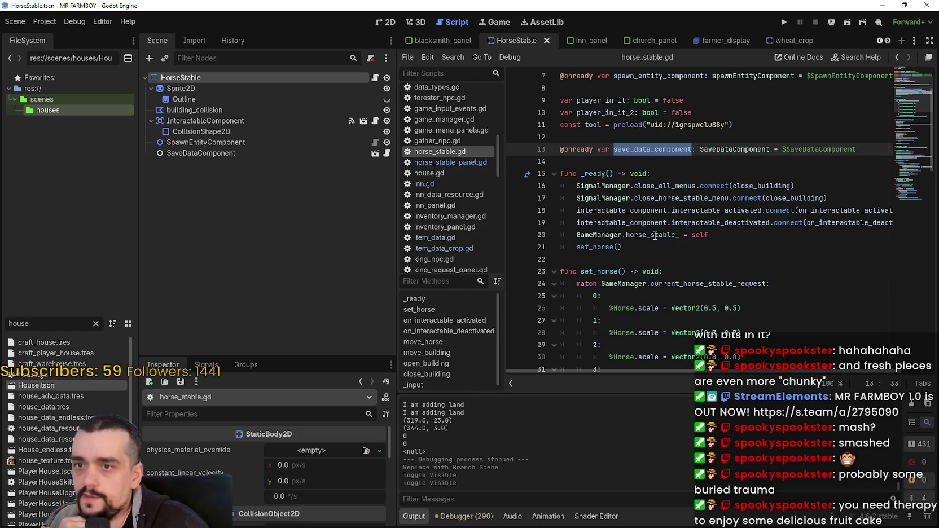
pyautogui.doubleClick(655, 236)
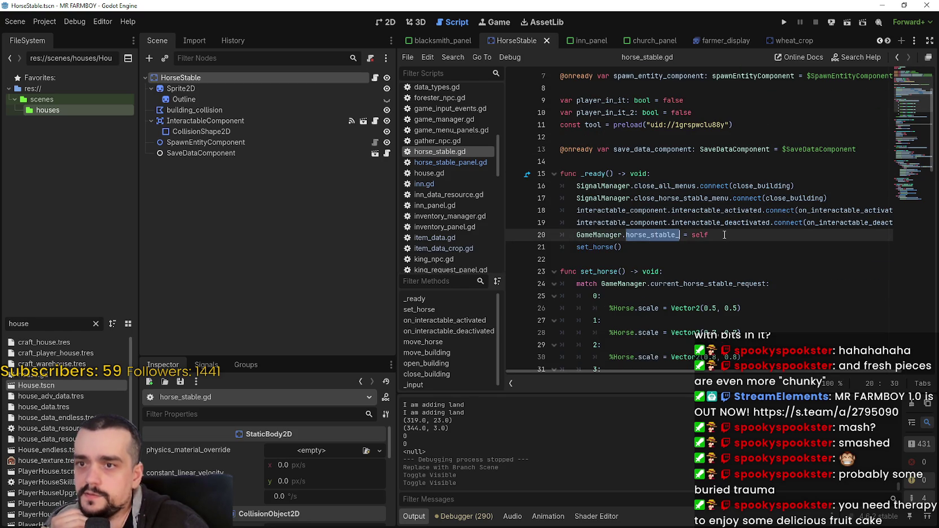
pyautogui.scroll(-2, 718, 226)
pyautogui.scroll(-2, 718, 227)
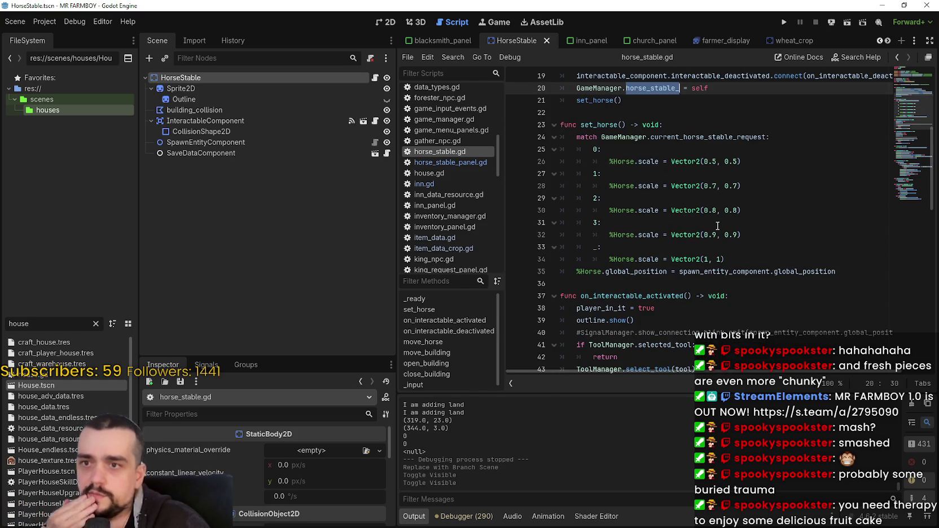
pyautogui.doubleClick(730, 138)
pyautogui.scroll(-1, 777, 221)
pyautogui.scroll(-6, 777, 222)
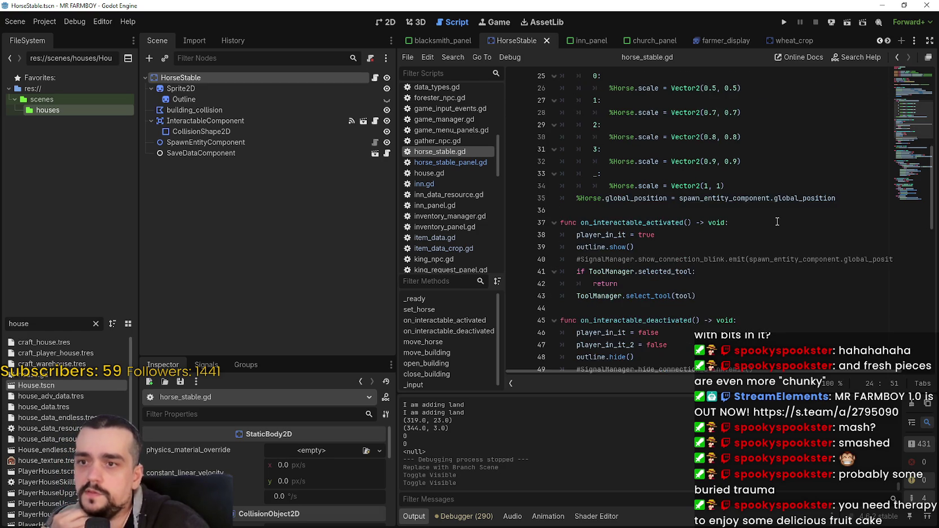
pyautogui.scroll(-7, 776, 239)
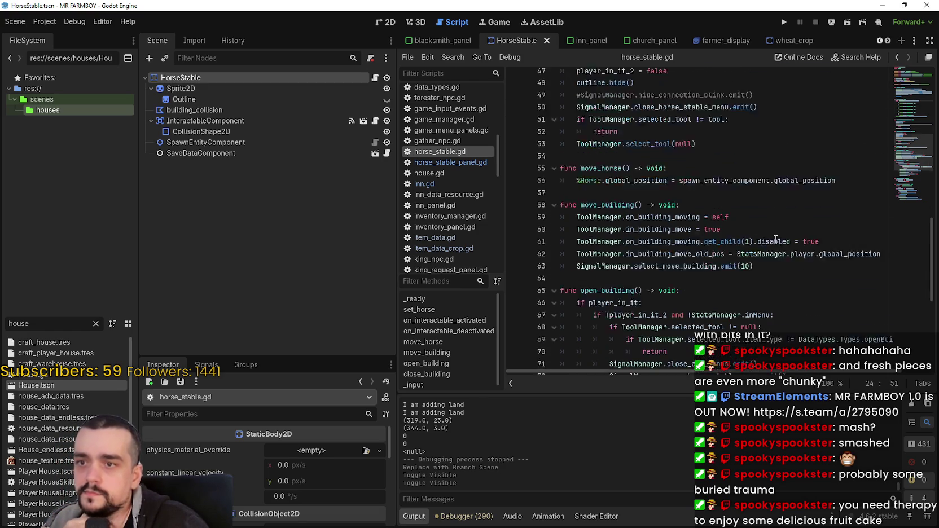
pyautogui.scroll(1, 790, 257)
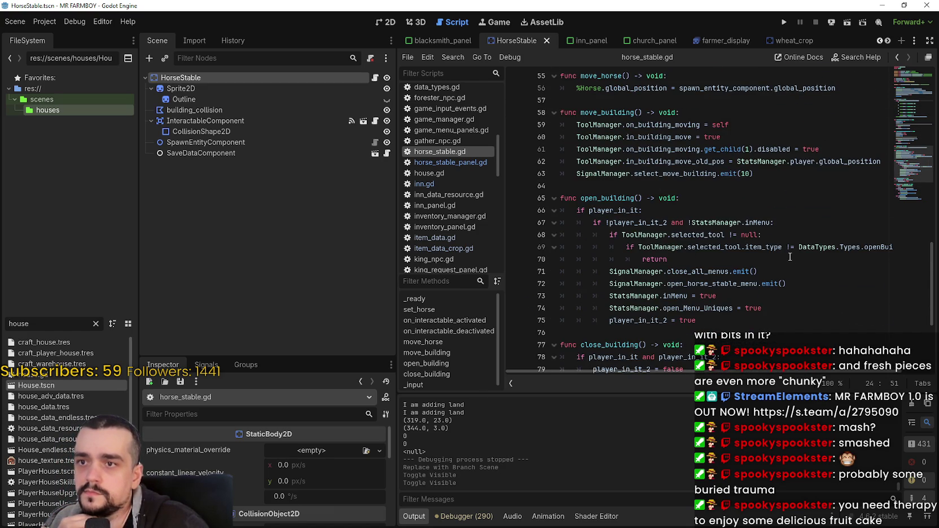
pyautogui.scroll(-3, 790, 257)
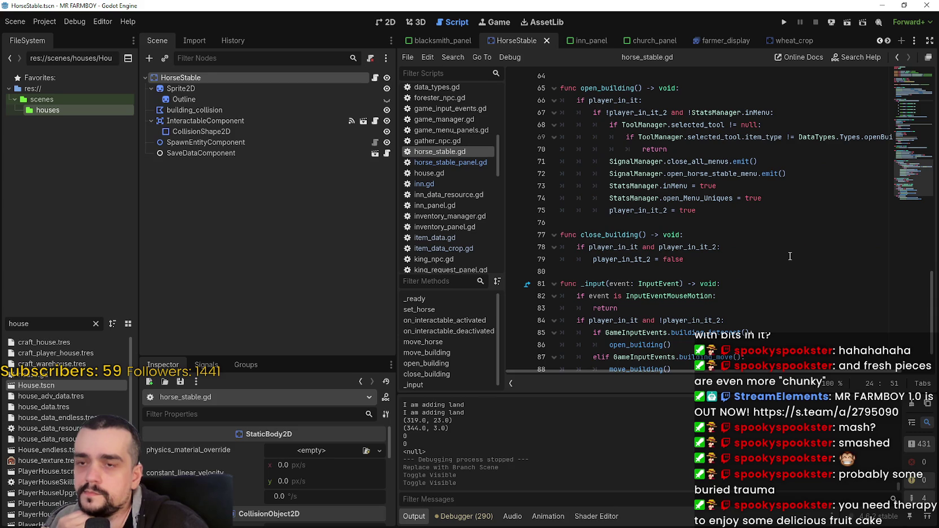
pyautogui.scroll(-2, 790, 256)
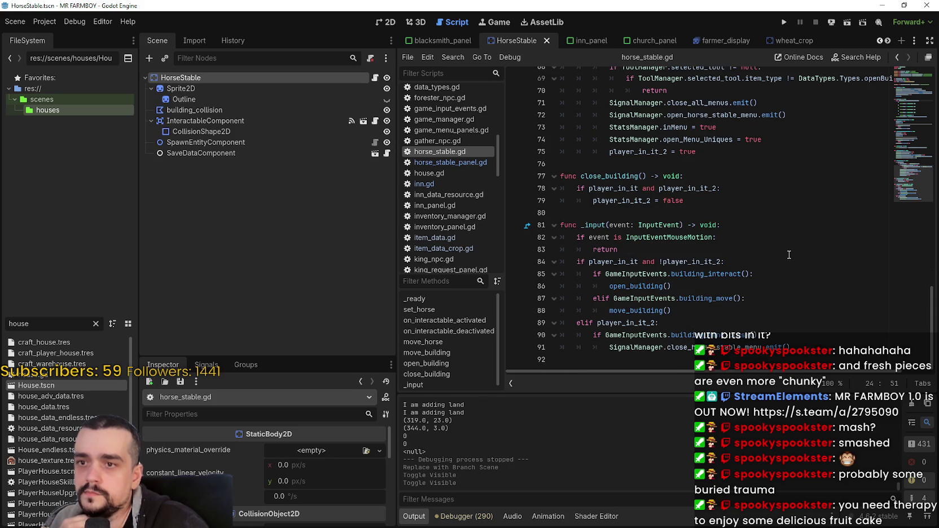
pyautogui.scroll(3, 789, 255)
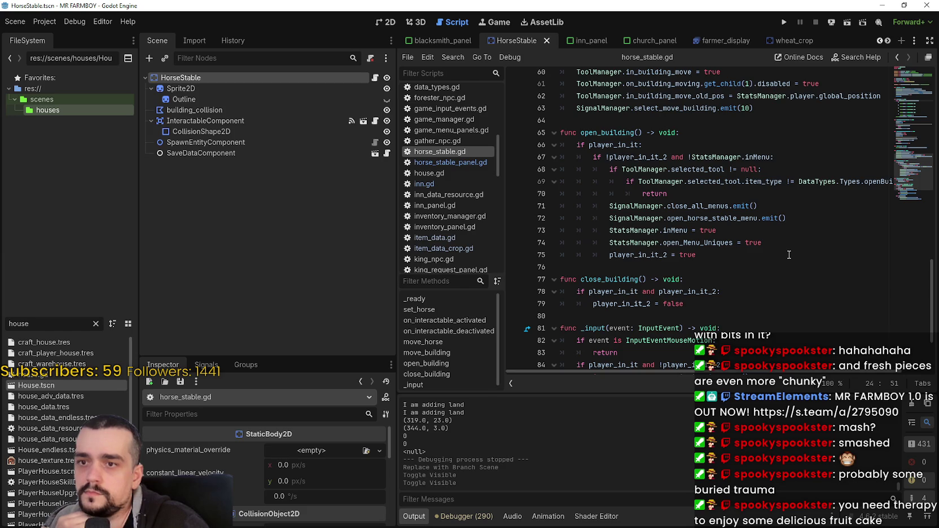
pyautogui.scroll(4, 789, 255)
pyautogui.scroll(3, 789, 255)
pyautogui.scroll(-6, 789, 256)
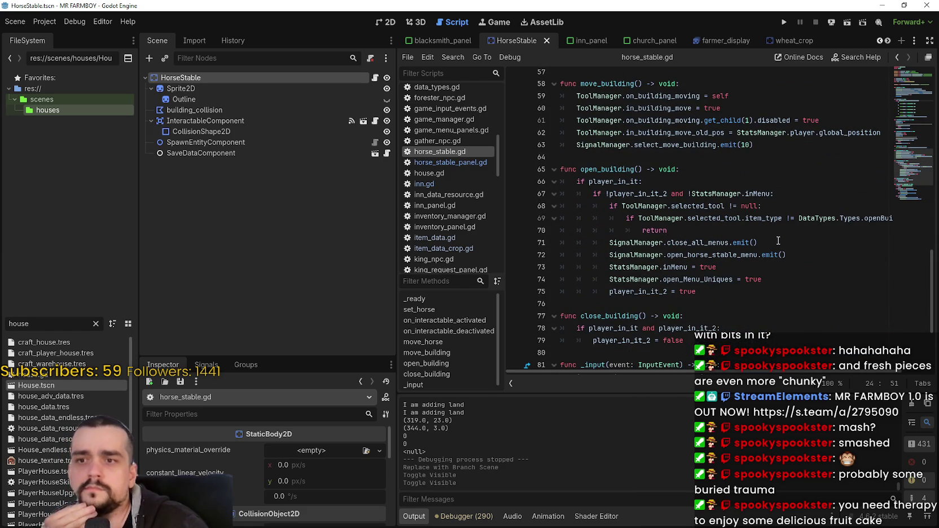
pyautogui.scroll(-1, 656, 260)
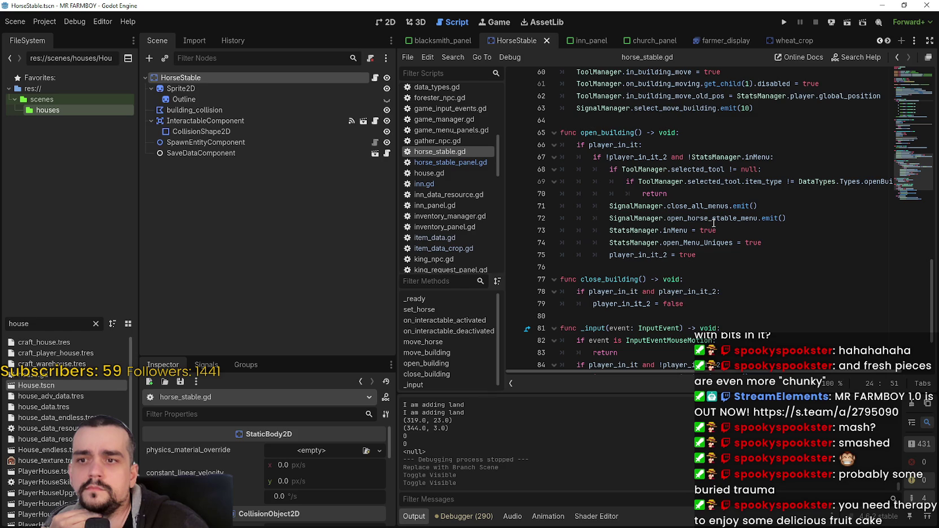
pyautogui.scroll(-3, 744, 256)
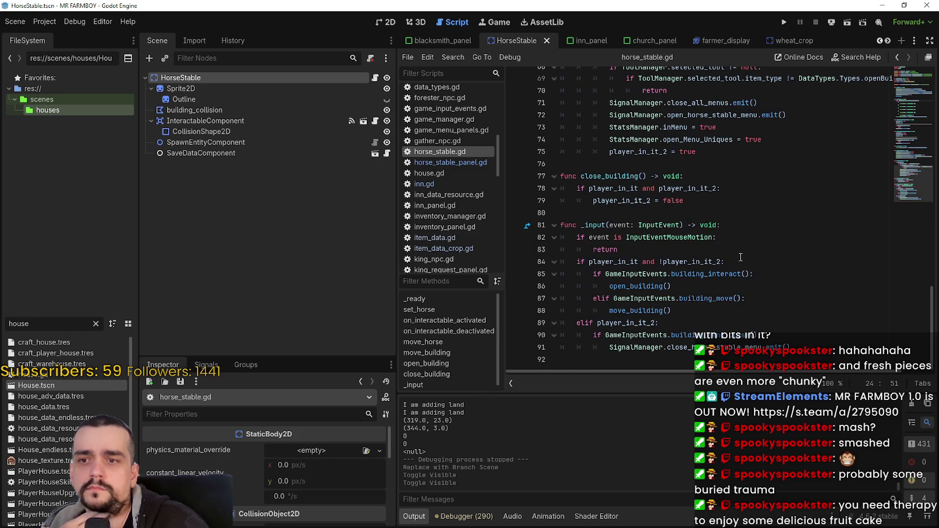
pyautogui.scroll(2, 744, 256)
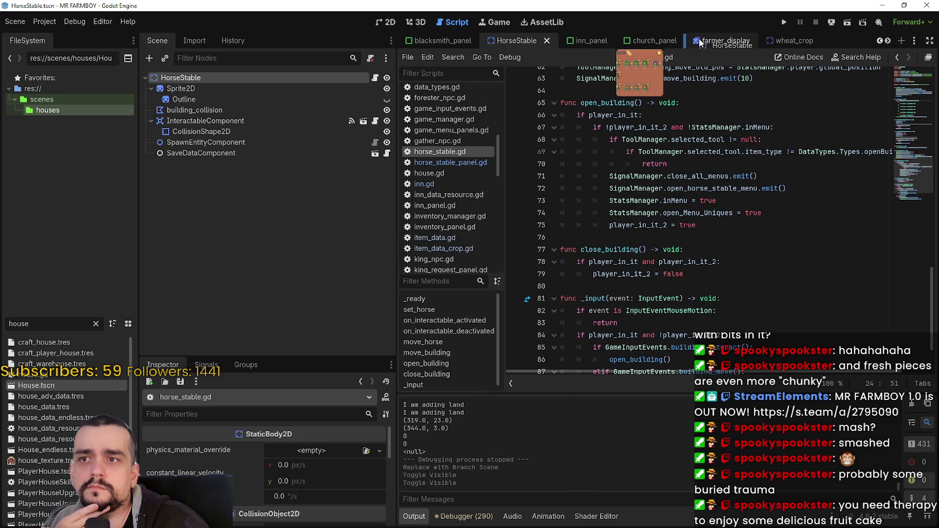
# Reorder the HorseStable tab, close farmer_display and wheat_crop, and switch to horse_stable_panel.
pyautogui.moveTo(700, 43); pyautogui.dragTo(701, 43)
pyautogui.click(739, 41)
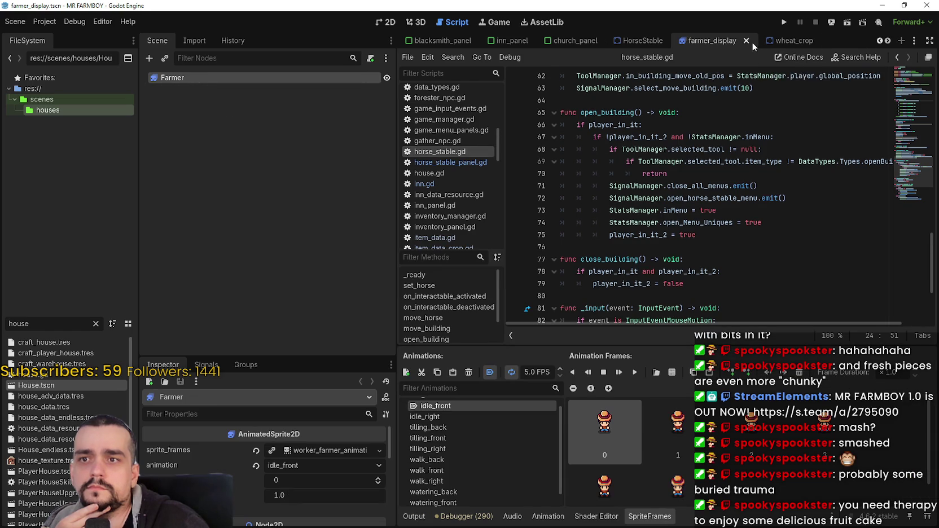
pyautogui.click(753, 41)
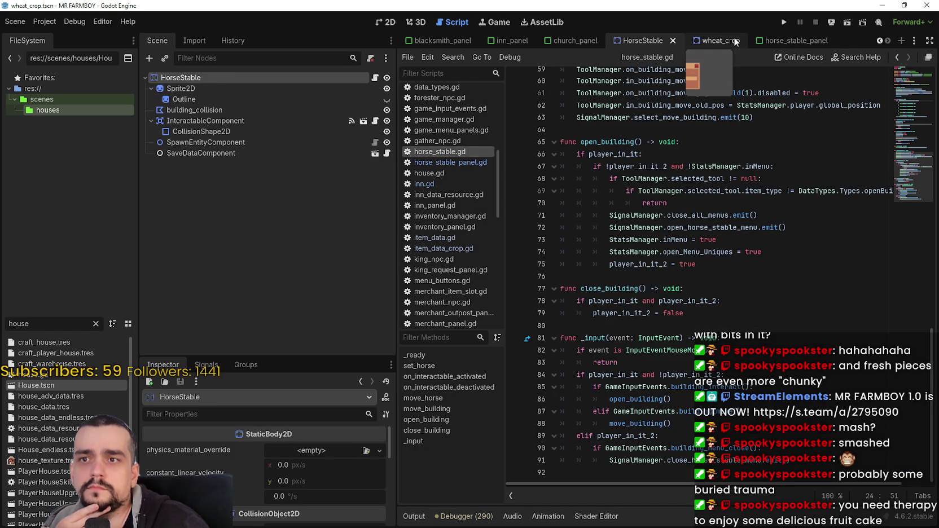
pyautogui.click(716, 40)
pyautogui.click(738, 41)
pyautogui.click(815, 41)
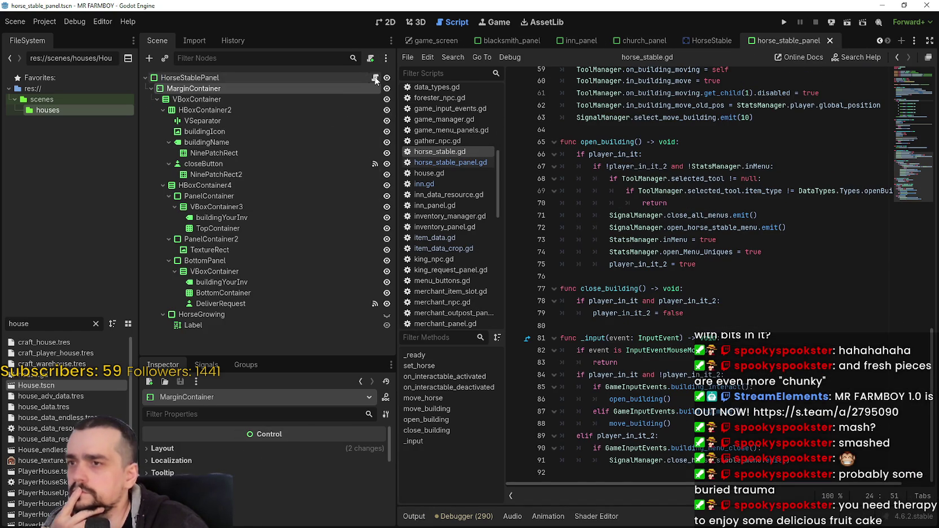
# Open horse_stable_panel.gd and scroll through its code.
pyautogui.click(374, 77)
pyautogui.moveTo(910, 90); pyautogui.dragTo(907, 222)
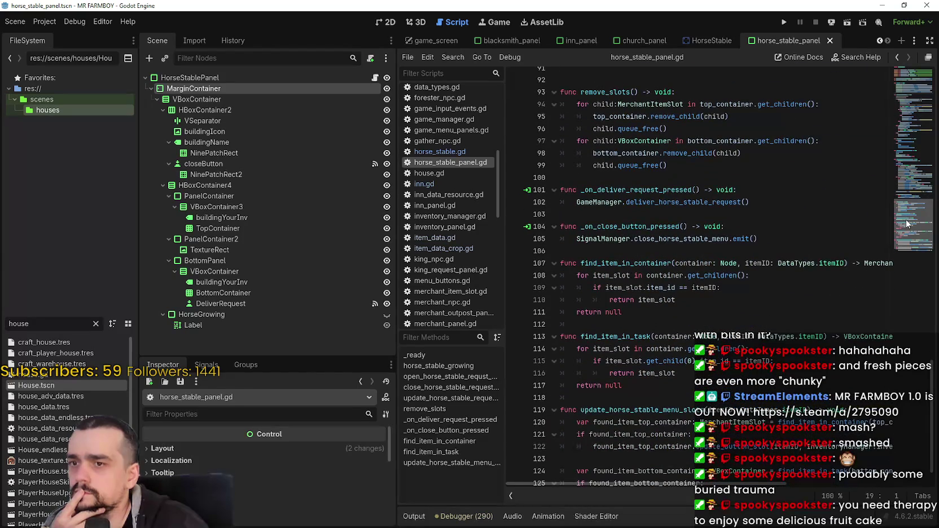
pyautogui.scroll(-1, 907, 224)
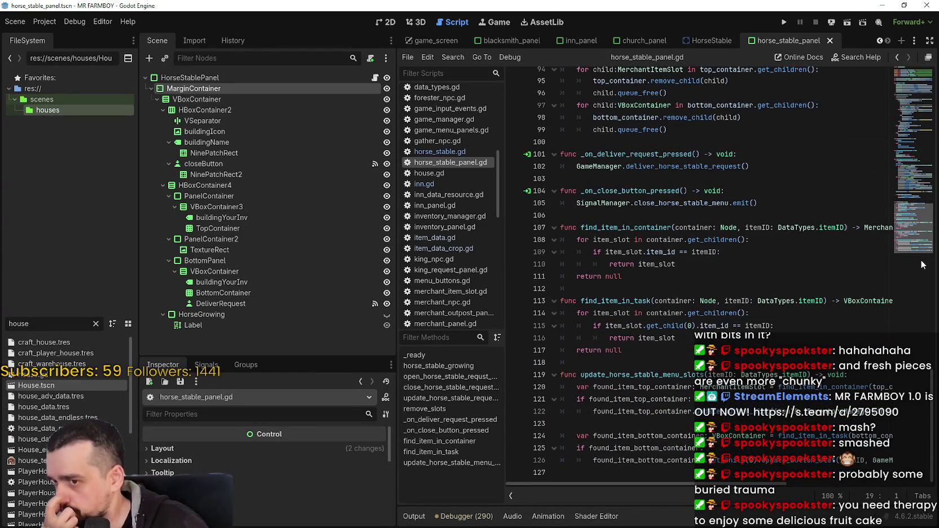
pyautogui.moveTo(915, 206)
pyautogui.mouseDown()
pyautogui.moveTo(918, 86)
pyautogui.moveTo(916, 104)
pyautogui.mouseUp()
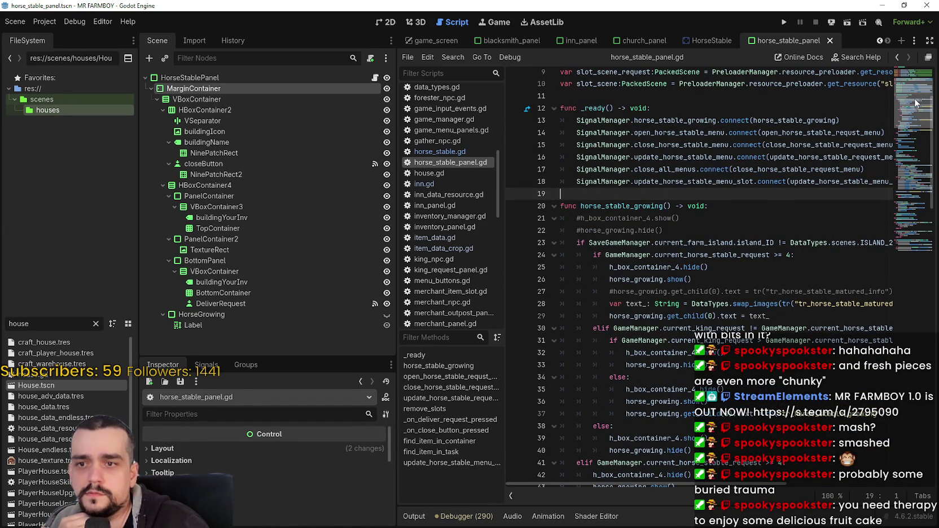
pyautogui.moveTo(915, 103); pyautogui.dragTo(922, 164)
pyautogui.moveTo(677, 484)
pyautogui.mouseDown()
pyautogui.moveTo(801, 482)
pyautogui.moveTo(748, 481)
pyautogui.mouseUp()
# Inspect the line 68 horse_stable_requests lookup, then jump to horse_stable_request's definition.
pyautogui.doubleClick(618, 291)
pyautogui.moveTo(619, 292); pyautogui.dragTo(878, 292)
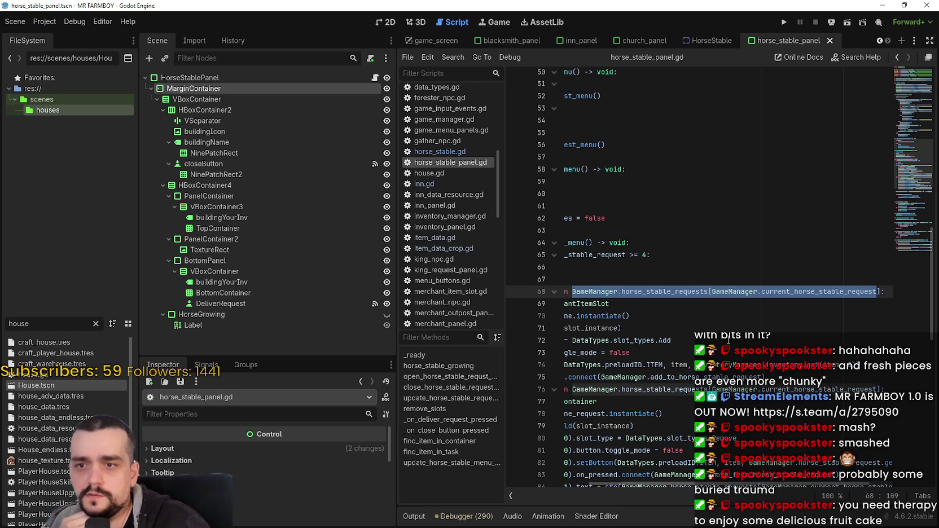
pyautogui.click(676, 291)
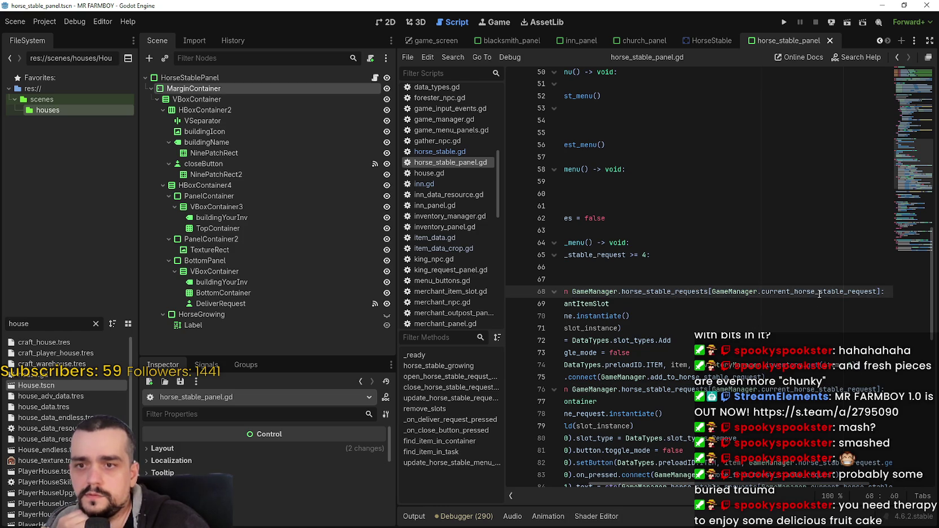
pyautogui.click(646, 291)
pyautogui.moveTo(708, 482); pyautogui.dragTo(673, 481)
pyautogui.hscroll(1, 673, 481)
pyautogui.scroll(-2, 706, 424)
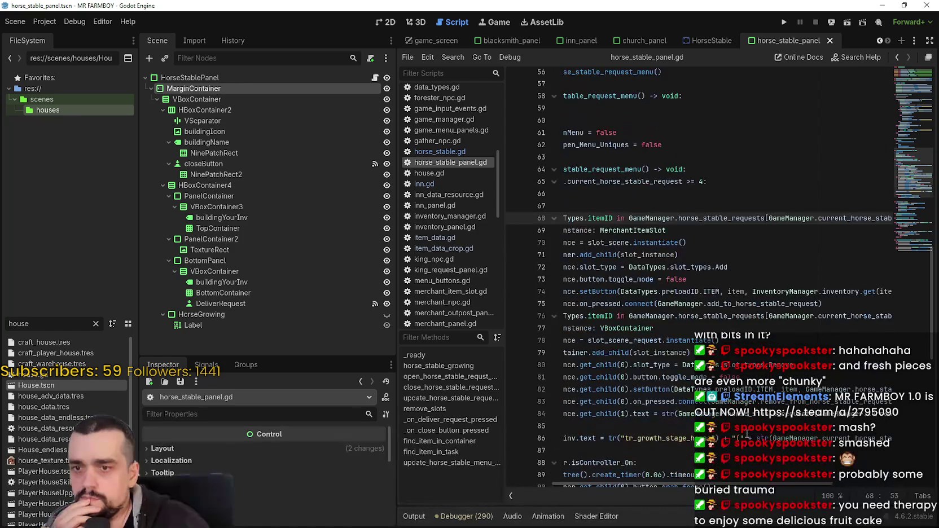
pyautogui.moveTo(777, 483); pyautogui.dragTo(871, 486)
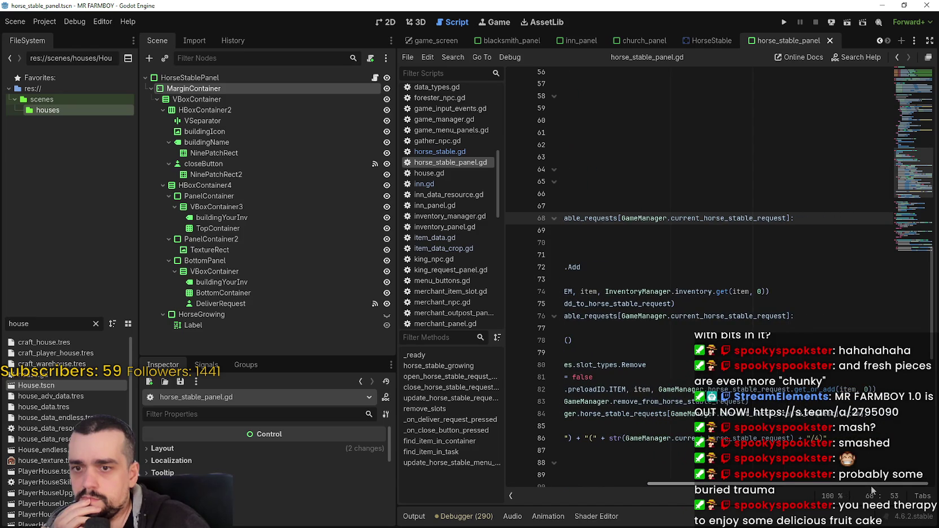
pyautogui.rightClick(789, 389)
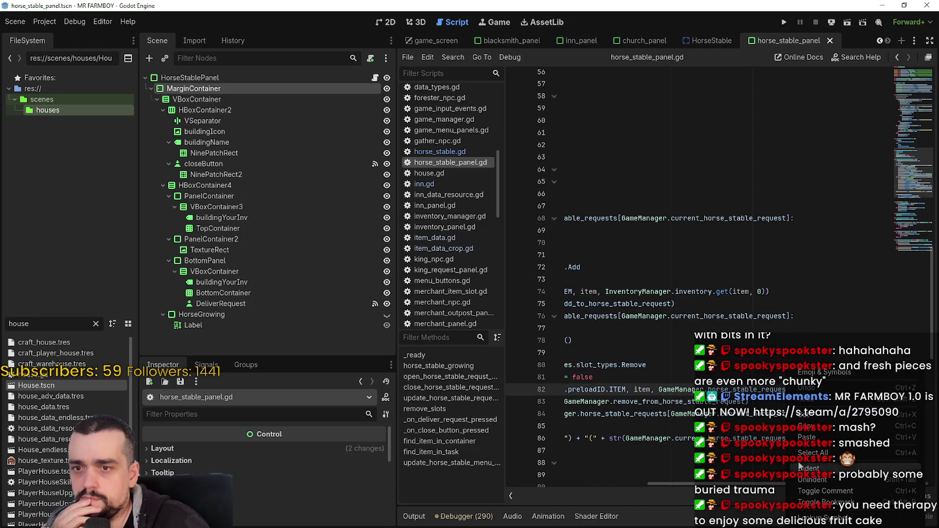
pyautogui.press('Escape')
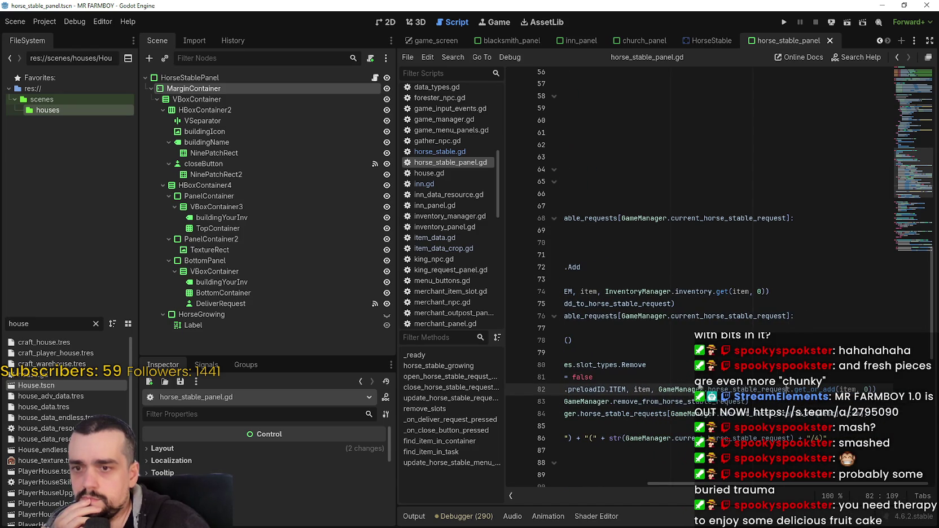
pyautogui.keyDown('ctrl'); pyautogui.click(785, 389); pyautogui.keyUp('ctrl')
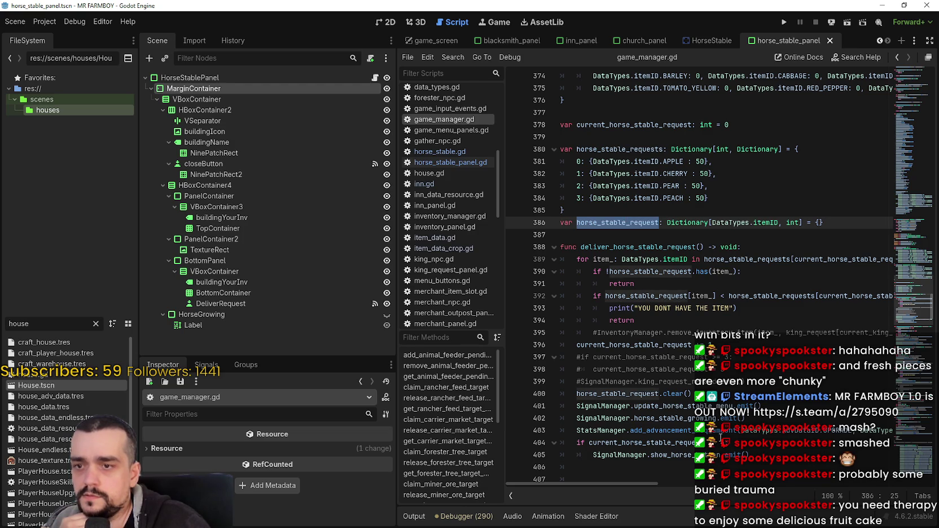
pyautogui.click(642, 231)
pyautogui.moveTo(641, 232)
pyautogui.mouseDown()
pyautogui.moveTo(699, 406)
pyautogui.moveTo(692, 394)
pyautogui.mouseUp()
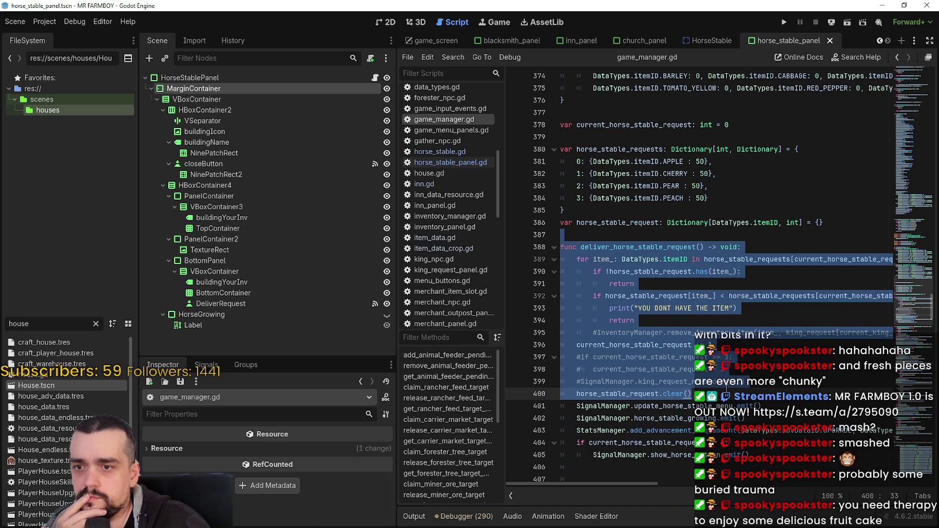
pyautogui.click(621, 393)
pyautogui.doubleClick(621, 394)
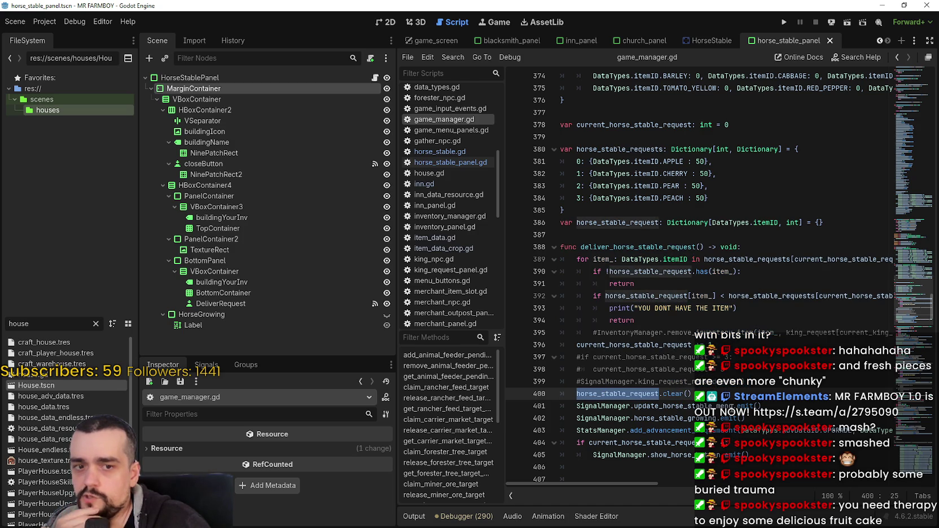
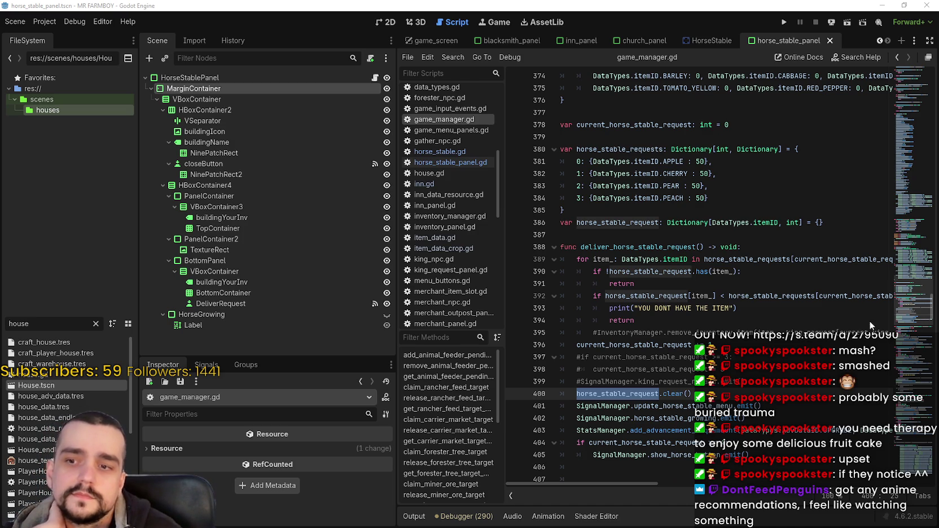
# Select the commented lines 397–399 in game_manager.gd.
pyautogui.click(735, 376)
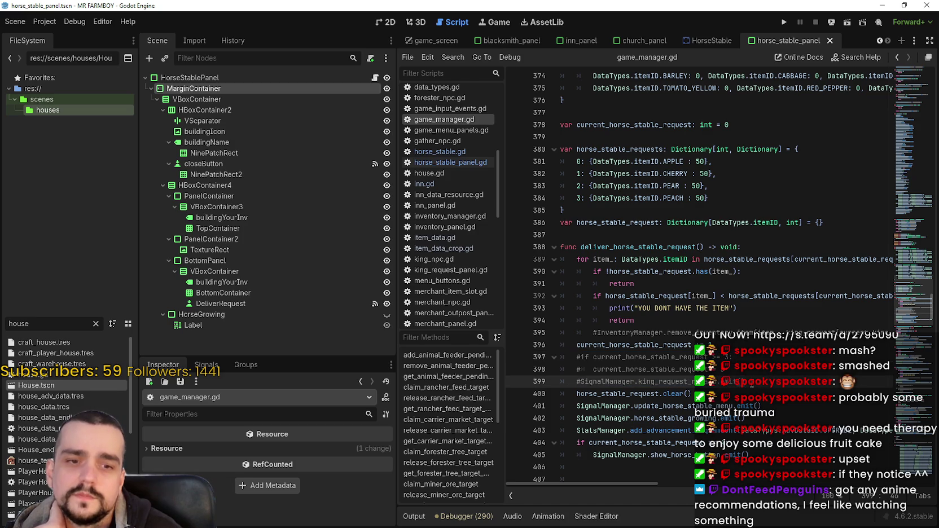
pyautogui.click(789, 396)
pyautogui.moveTo(789, 395); pyautogui.dragTo(754, 356)
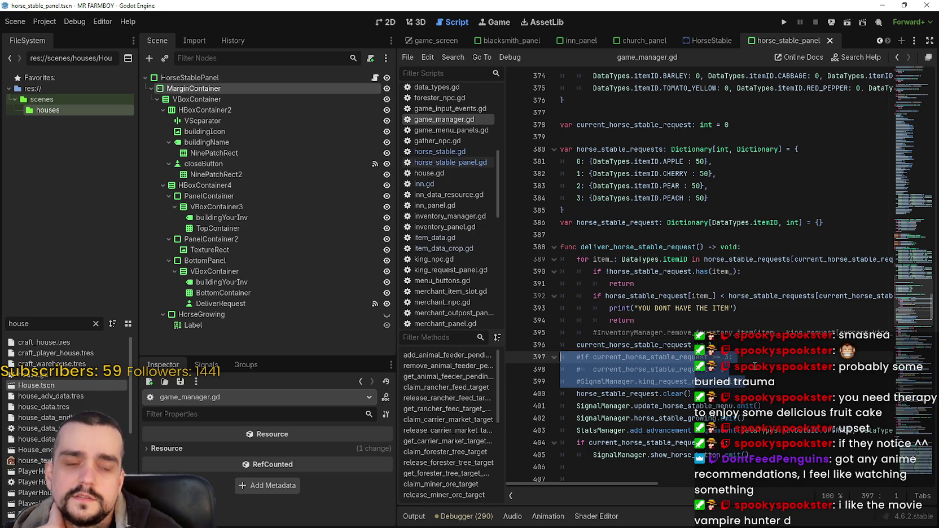
pyautogui.click(752, 370)
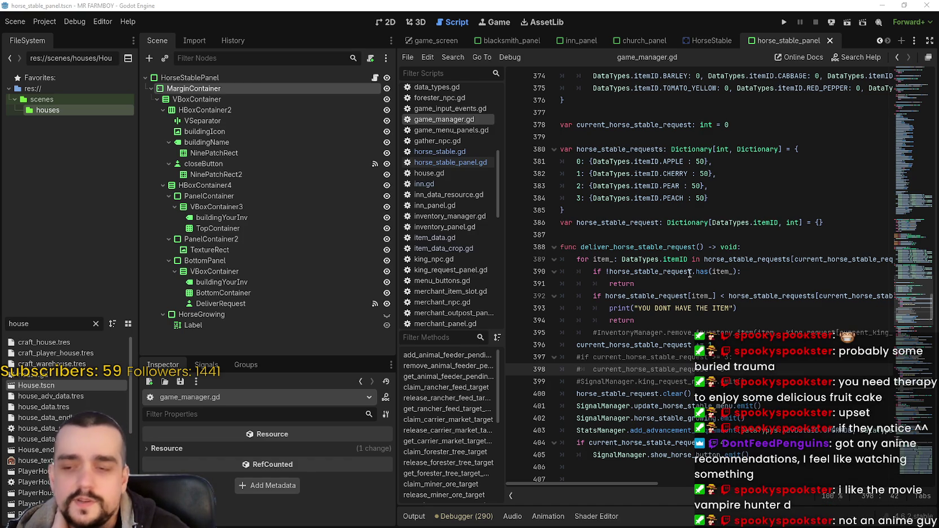
pyautogui.moveTo(752, 370); pyautogui.dragTo(596, 359)
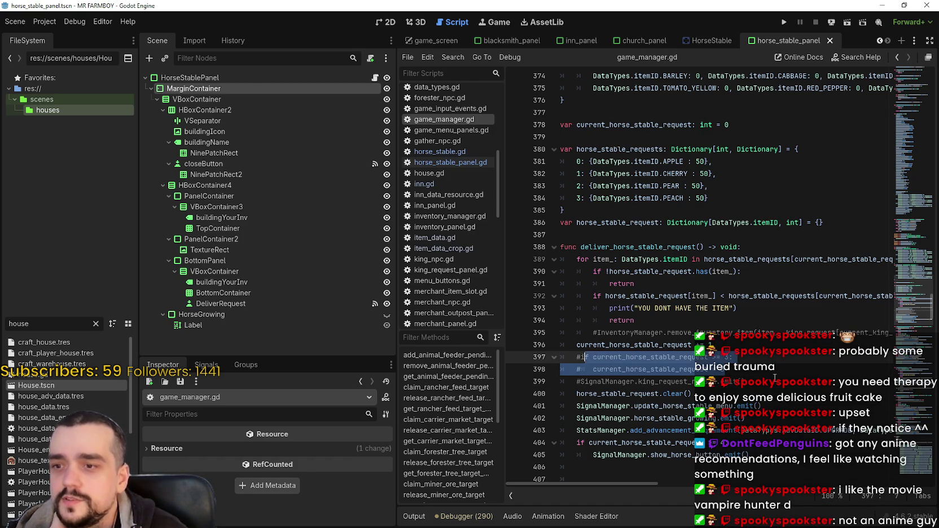
pyautogui.click(755, 381)
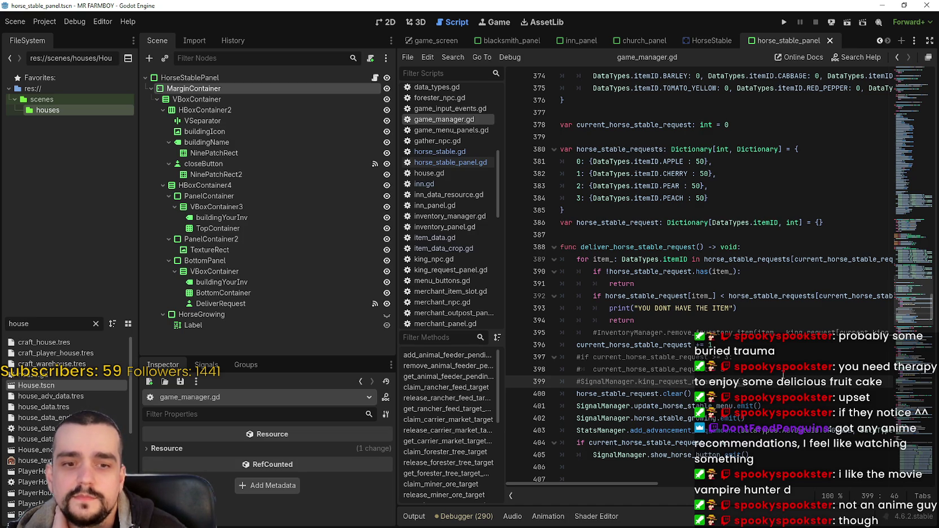
pyautogui.moveTo(755, 381)
pyautogui.mouseDown()
pyautogui.moveTo(561, 357)
pyautogui.moveTo(571, 359)
pyautogui.mouseUp()
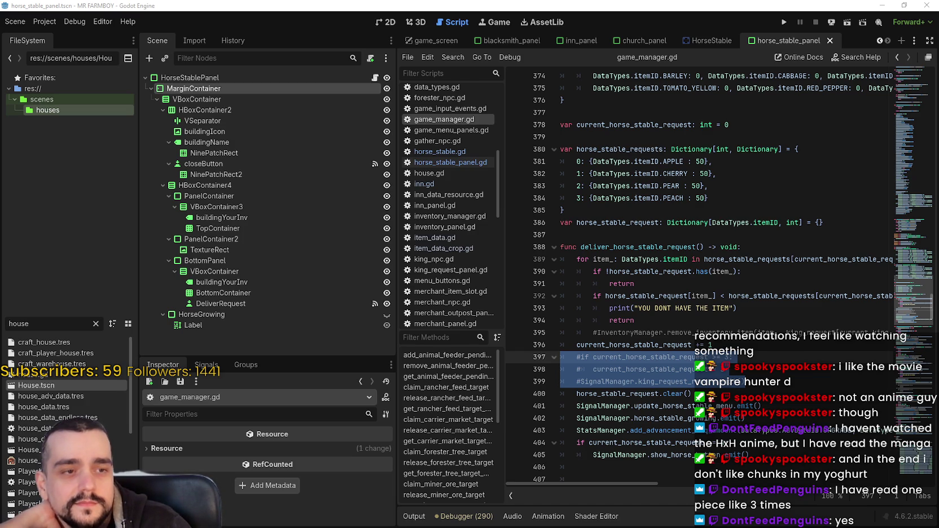
# Reselect lines 397–399 and bring the Chrome 'magi manga' image results over Godot.
pyautogui.click(726, 357)
pyautogui.moveTo(745, 382); pyautogui.dragTo(562, 358)
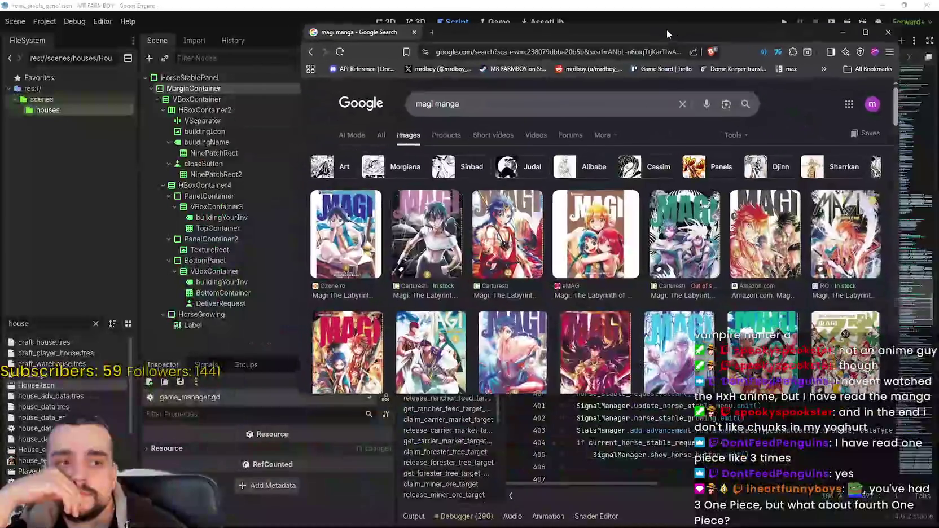
pyautogui.moveTo(666, 29); pyautogui.dragTo(644, 24)
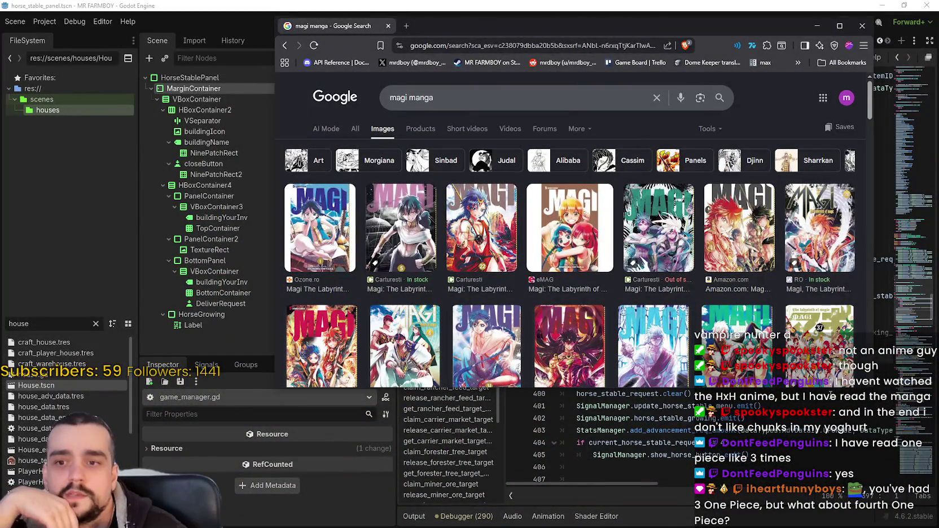
# Make the Chrome window taller and preview the first Magi volume cover.
pyautogui.moveTo(827, 388); pyautogui.dragTo(828, 416)
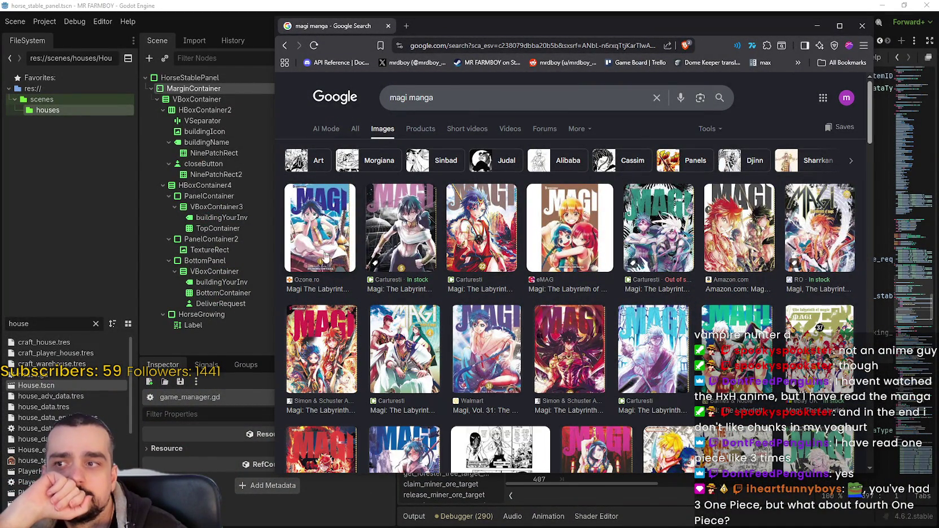
pyautogui.click(319, 231)
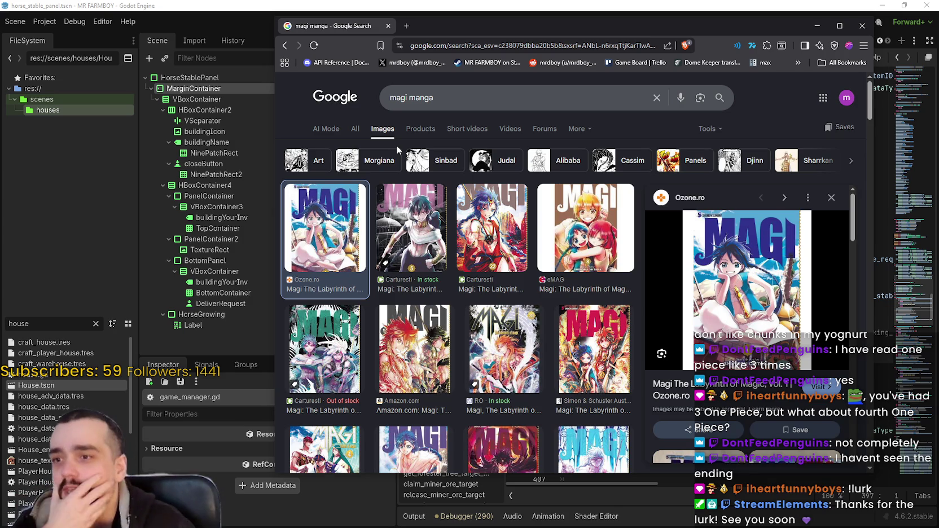
pyautogui.scroll(-3, 477, 225)
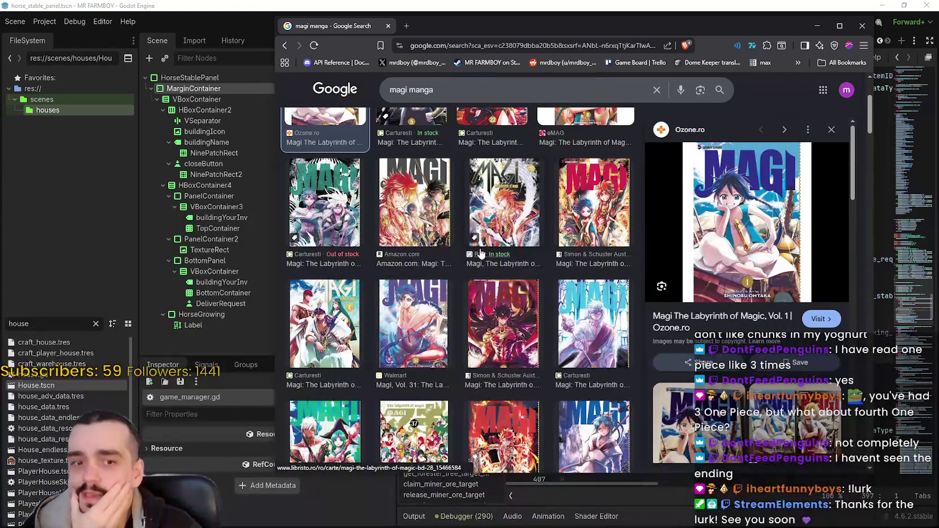
pyautogui.scroll(3, 468, 282)
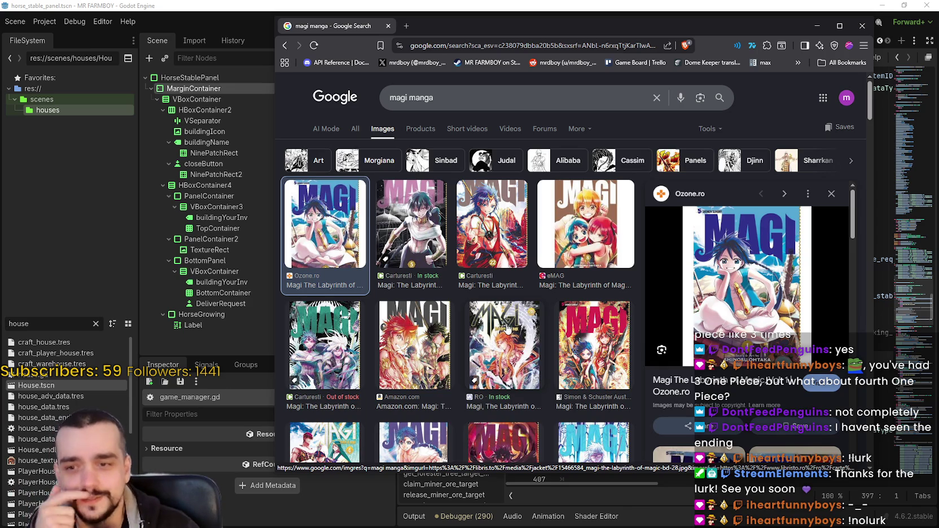
pyautogui.scroll(-1, 506, 337)
pyautogui.scroll(-3, 506, 337)
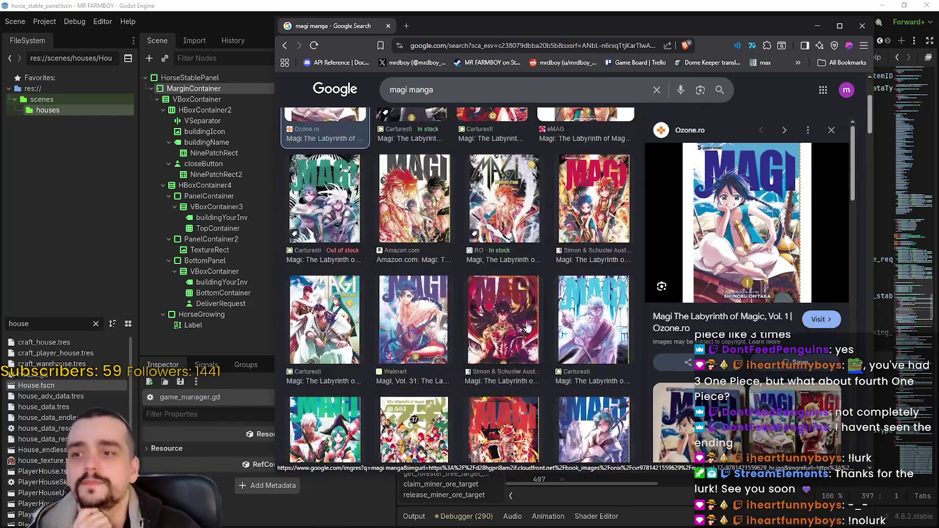
# Preview the Simon & Schuster Magi cover, then replace the query with 'K, Kings'.
pyautogui.click(520, 319)
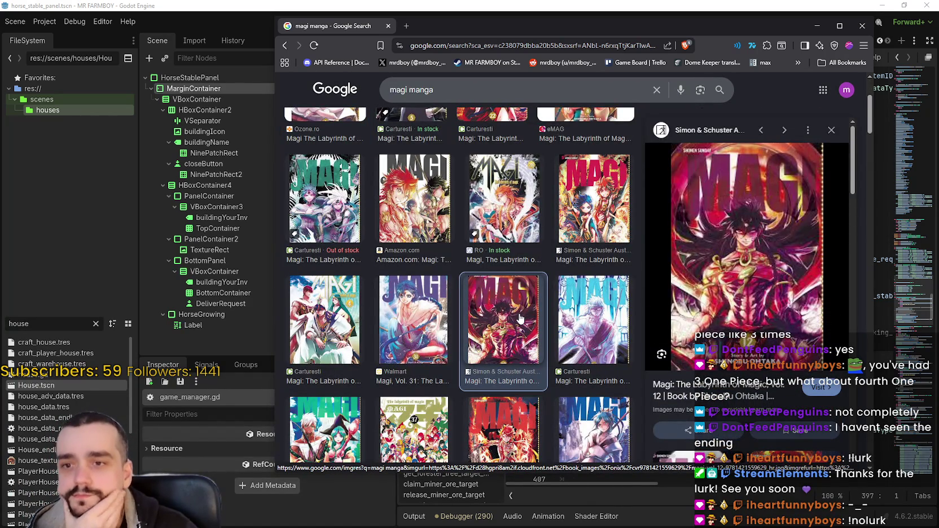
pyautogui.click(382, 92)
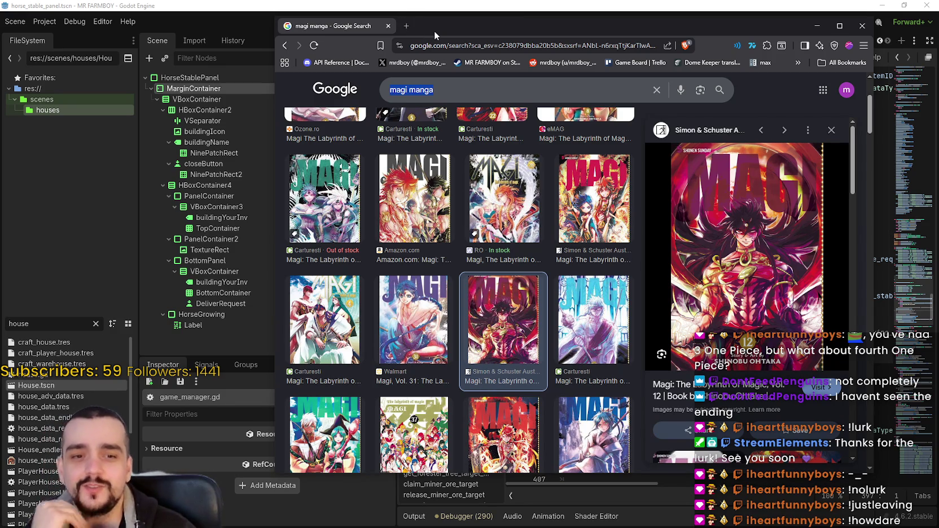
pyautogui.write('K')
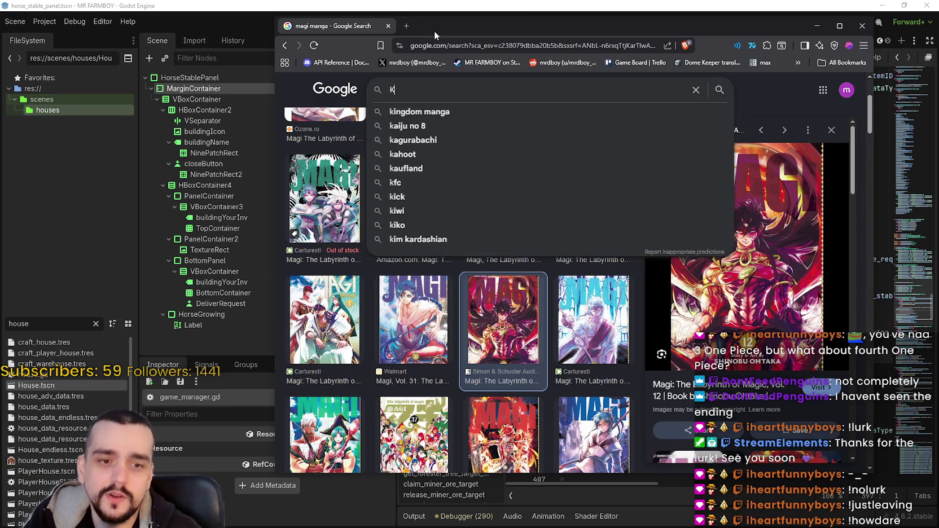
pyautogui.write(', Kings')
# Search images for 'K, Kings' and preview the Return of Kings and Clan K Project Wiki images.
pyautogui.press('Return')
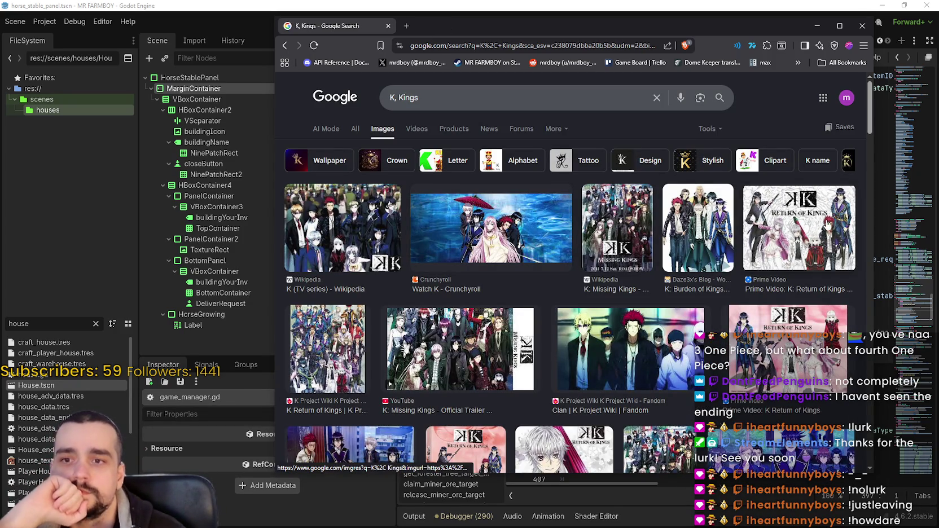
pyautogui.click(827, 224)
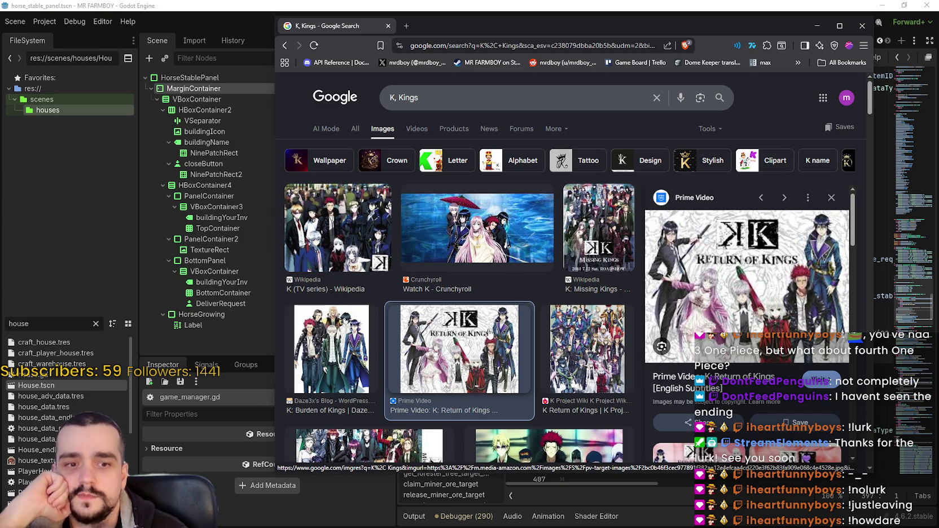
pyautogui.scroll(-2, 613, 386)
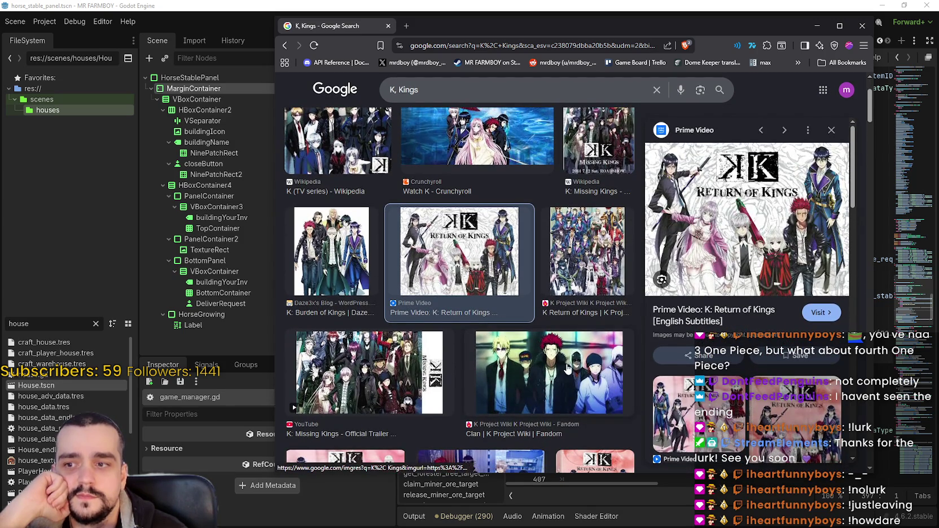
pyautogui.click(614, 386)
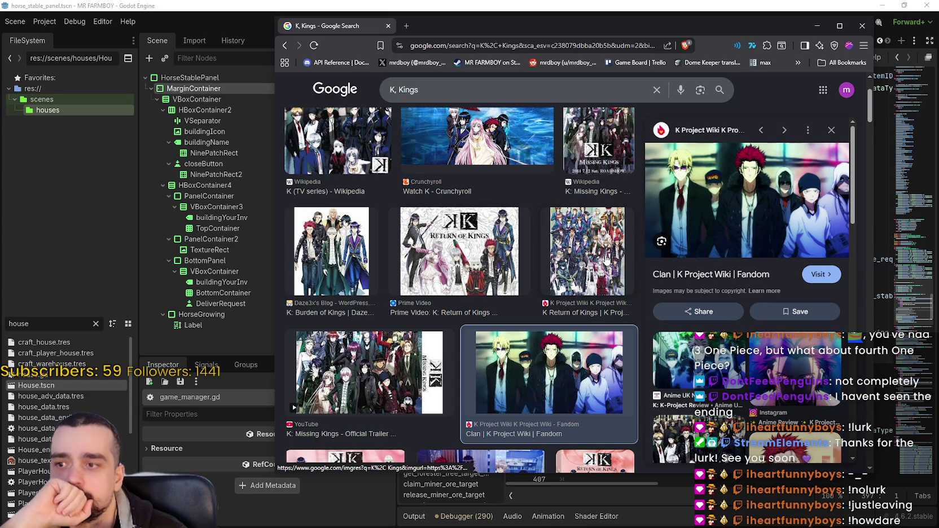
pyautogui.scroll(2, 606, 258)
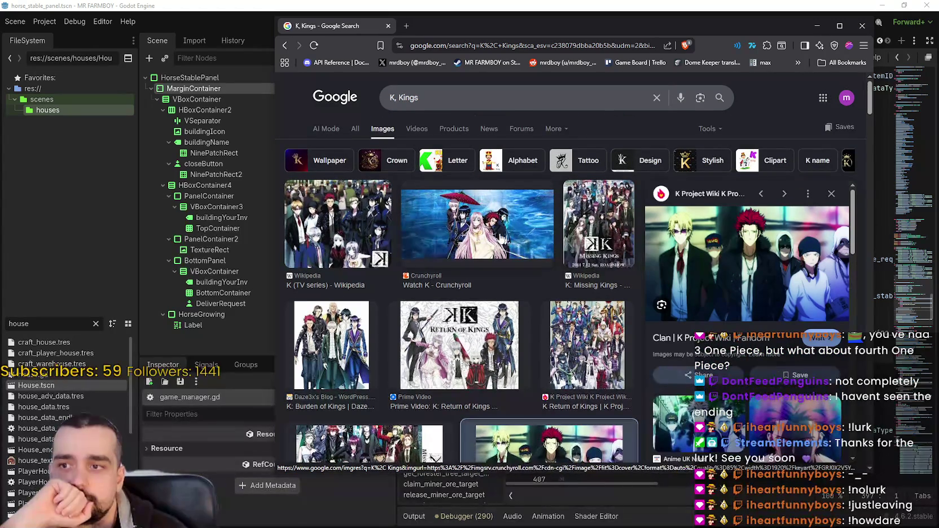
pyautogui.click(450, 346)
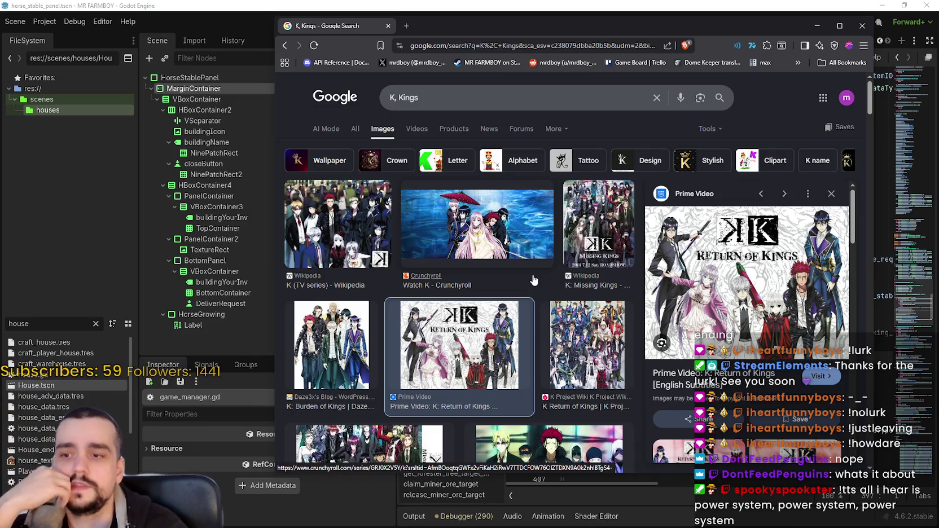
# Preview the Clan K Project Wiki group image and browse further down the K, Kings results.
pyautogui.scroll(-3, 533, 281)
pyautogui.click(578, 282)
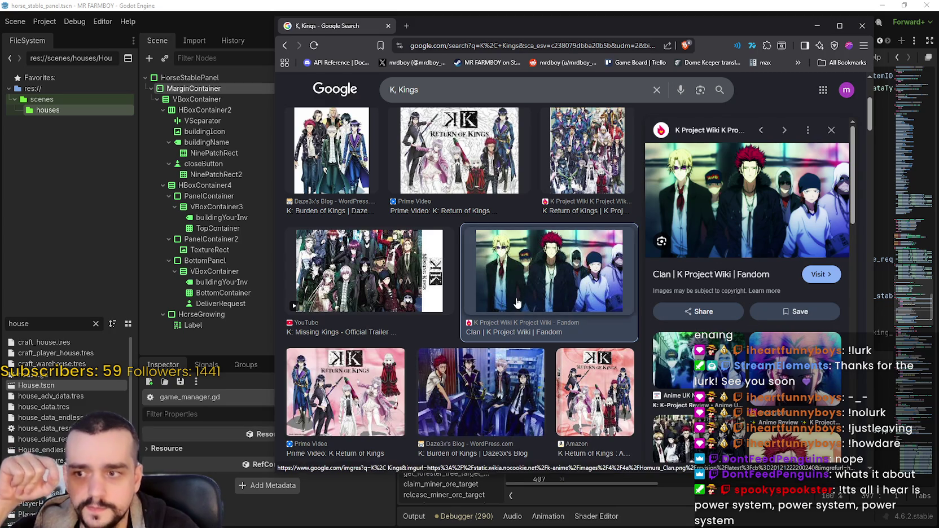
pyautogui.scroll(-3, 517, 298)
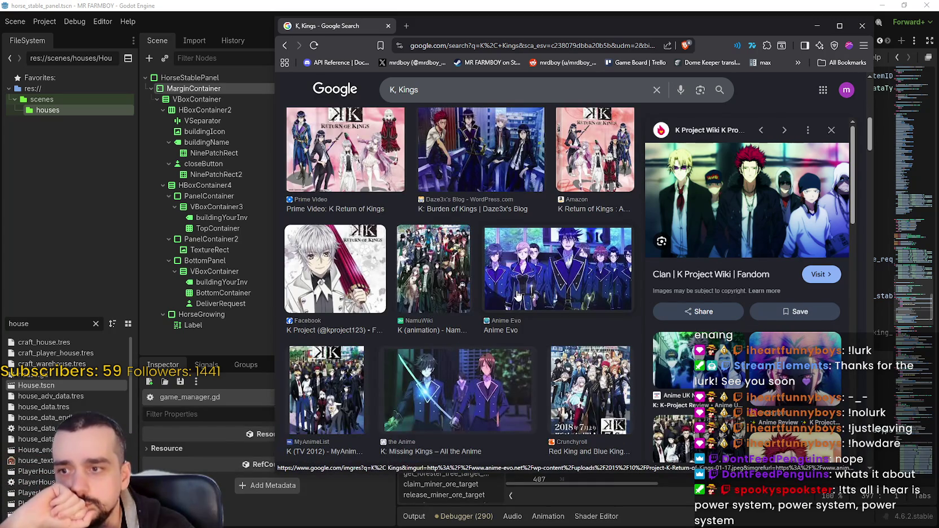
pyautogui.scroll(-3, 516, 294)
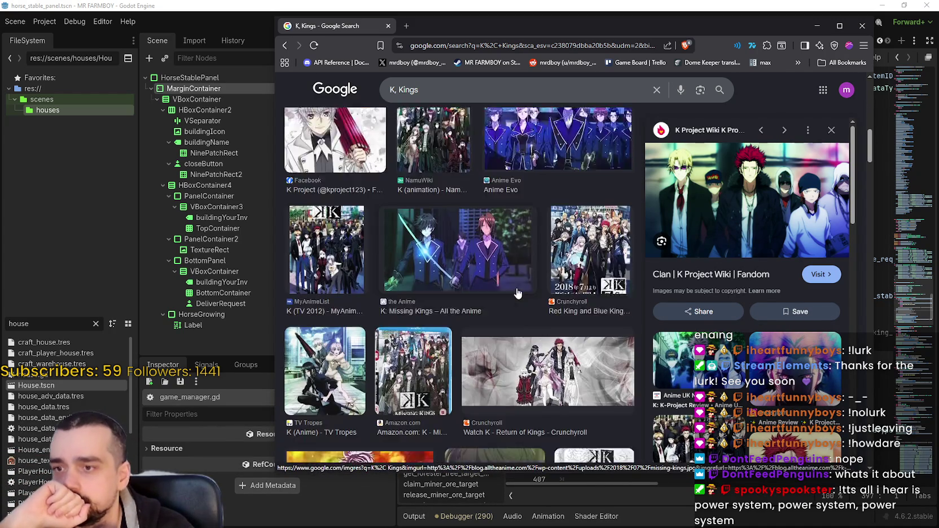
pyautogui.scroll(10, 517, 290)
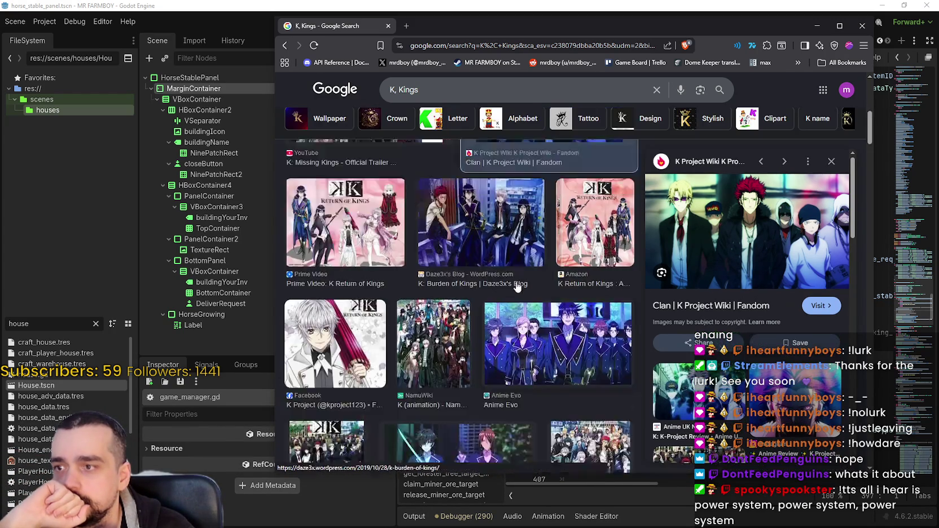
pyautogui.scroll(-5, 518, 277)
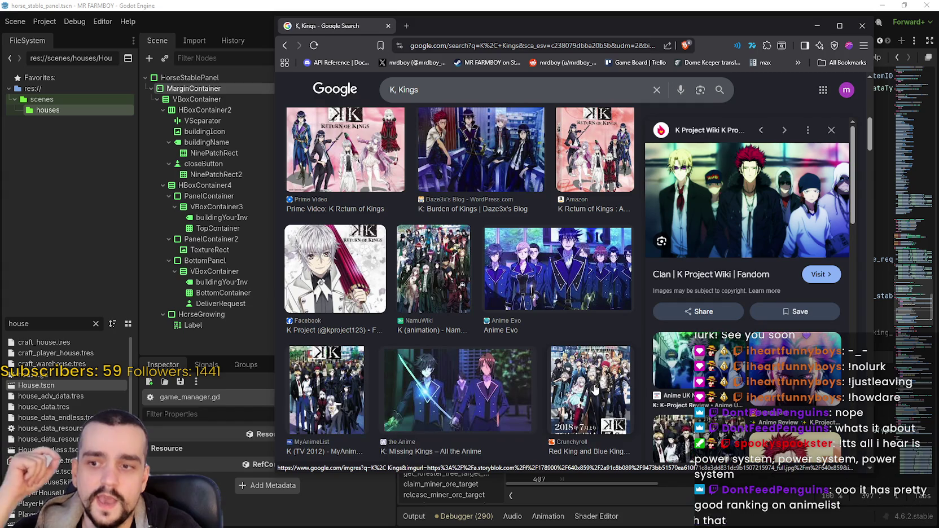
pyautogui.scroll(1, 593, 389)
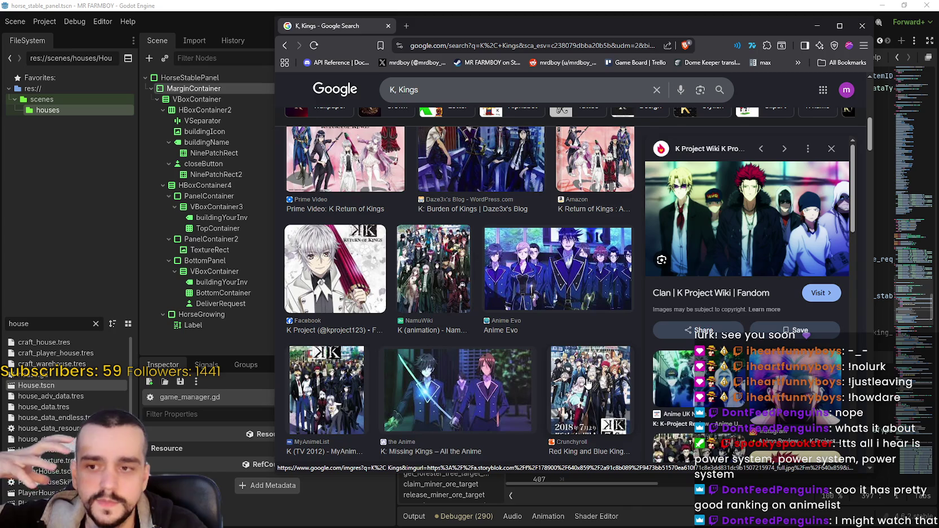
pyautogui.scroll(-2, 584, 379)
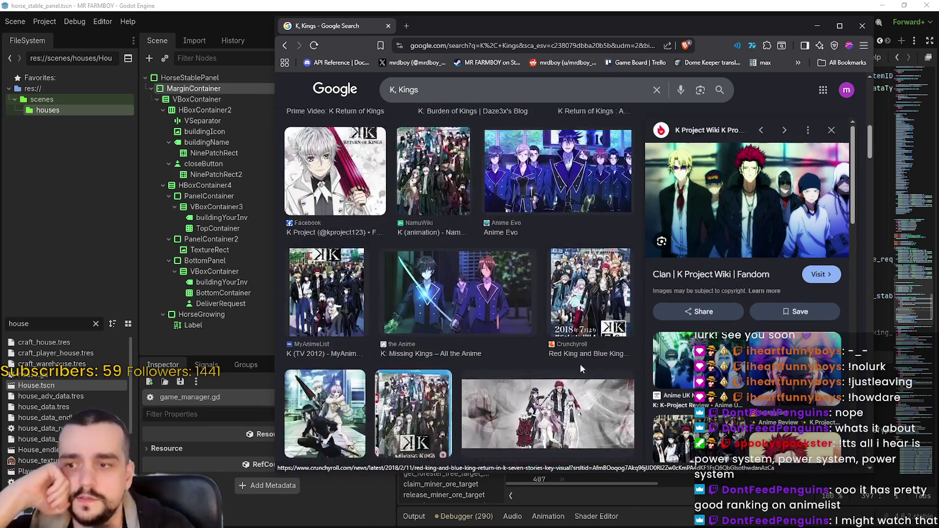
pyautogui.scroll(-3, 462, 323)
pyautogui.scroll(-4, 480, 332)
pyautogui.scroll(-6, 479, 333)
pyautogui.scroll(-6, 564, 356)
pyautogui.scroll(-8, 549, 357)
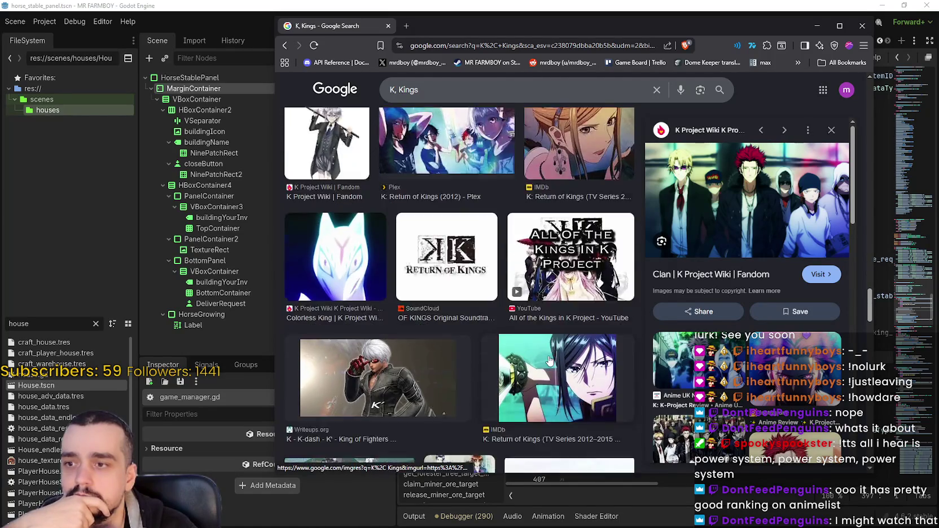
pyautogui.moveTo(872, 308)
pyautogui.mouseDown()
pyautogui.moveTo(873, 415)
pyautogui.moveTo(872, 96)
pyautogui.mouseUp()
pyautogui.click(448, 97)
# Search images for the suggested query 'k project kings sword'.
pyautogui.write('swords')
pyautogui.press('BackSpace')
pyautogui.press('BackSpace')
pyautogui.press('BackSpace')
pyautogui.press('Down')
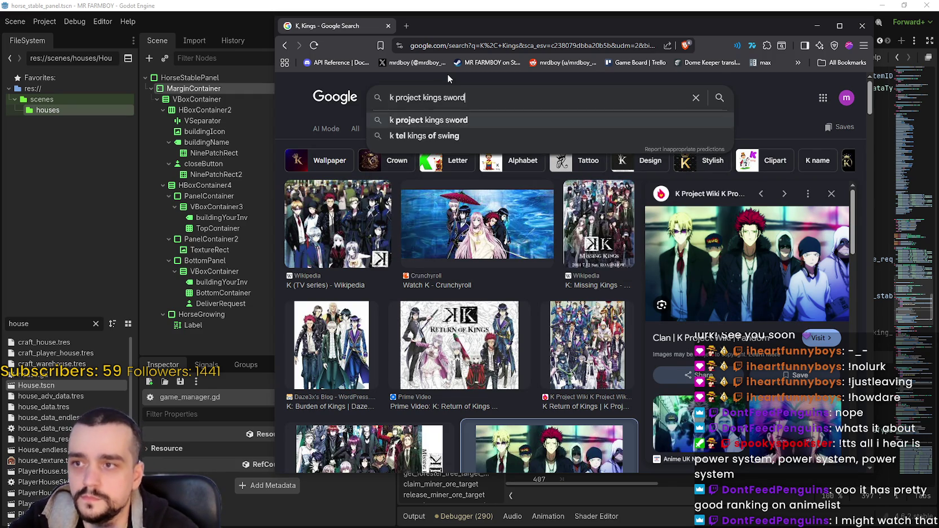
pyautogui.press('Return')
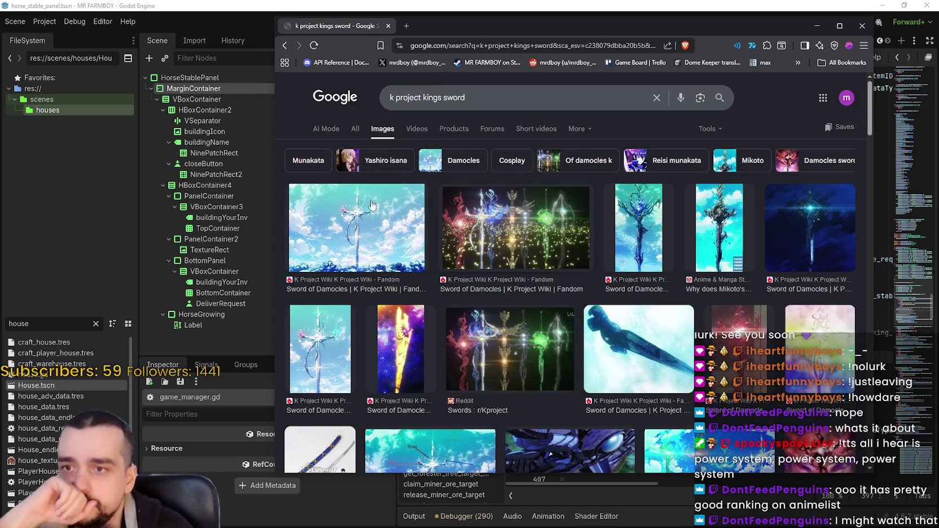
# Preview the Sword of Damocles, third sword and Pinterest two-swords images.
pyautogui.click(384, 226)
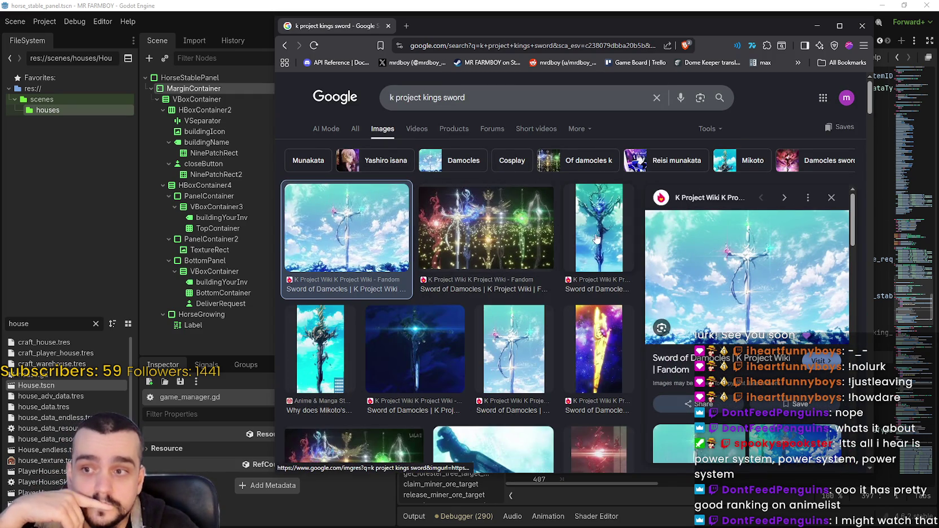
pyautogui.click(602, 238)
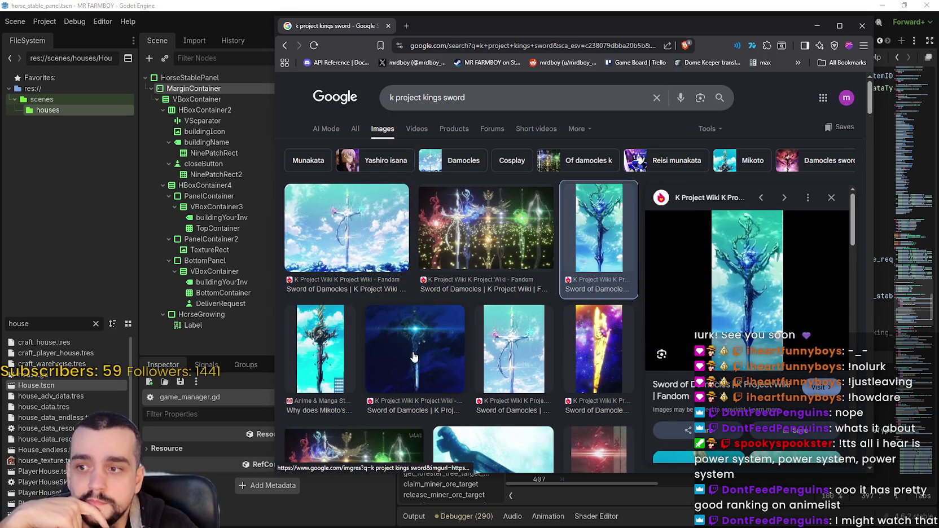
pyautogui.scroll(-1, 529, 344)
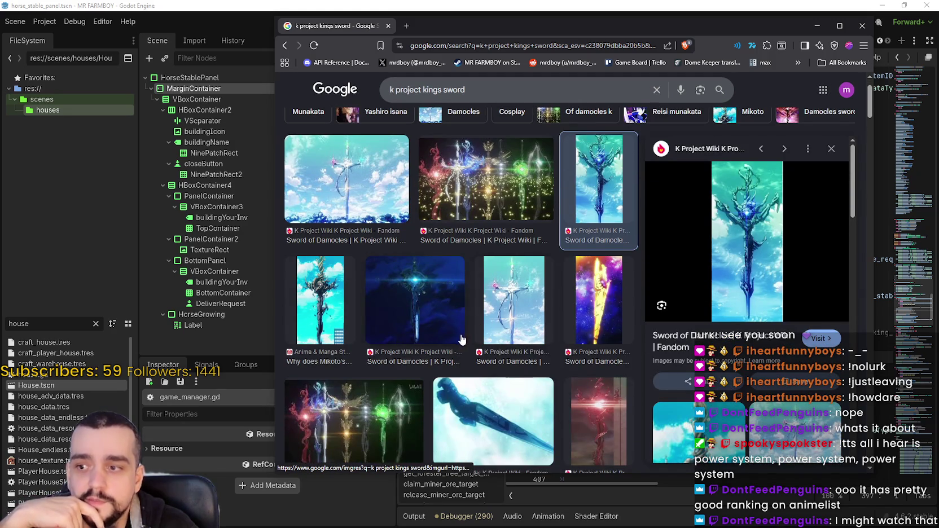
pyautogui.scroll(-1, 525, 332)
pyautogui.scroll(-1, 525, 332)
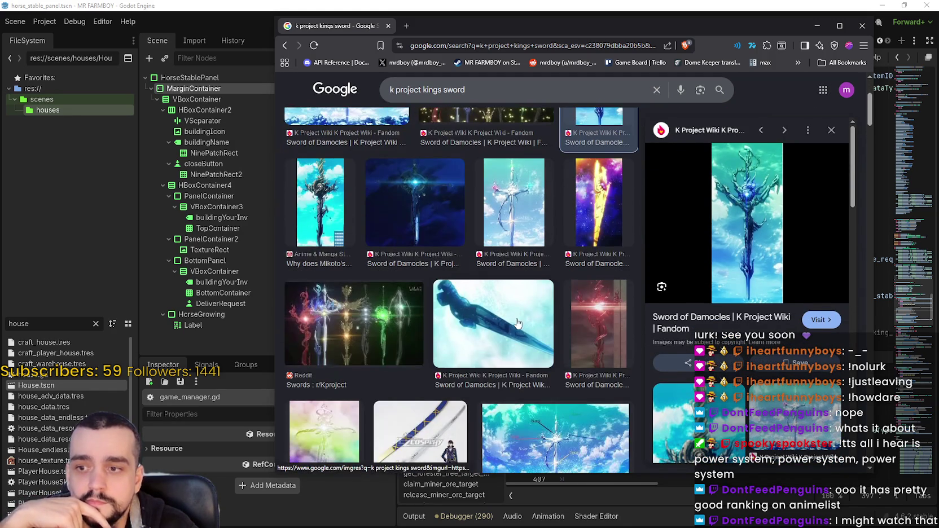
pyautogui.scroll(-5, 712, 338)
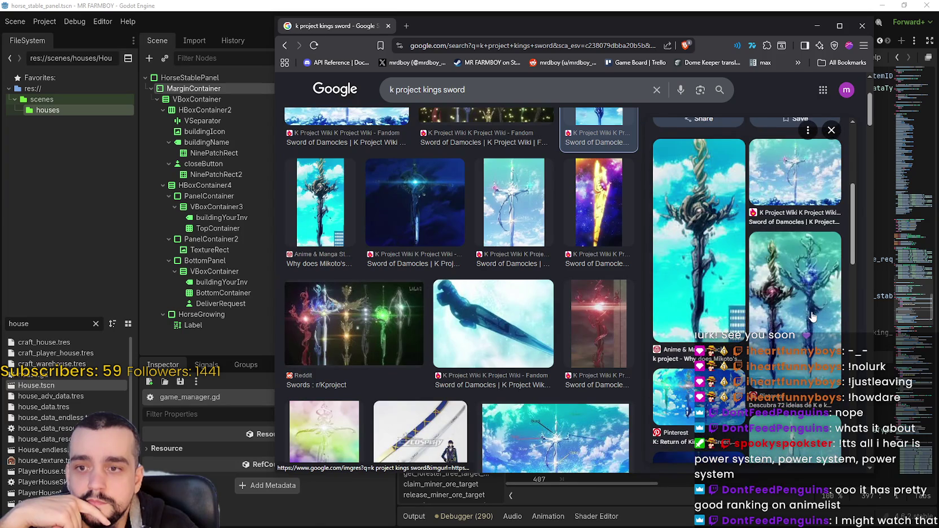
pyautogui.click(794, 276)
pyautogui.rightClick(737, 200)
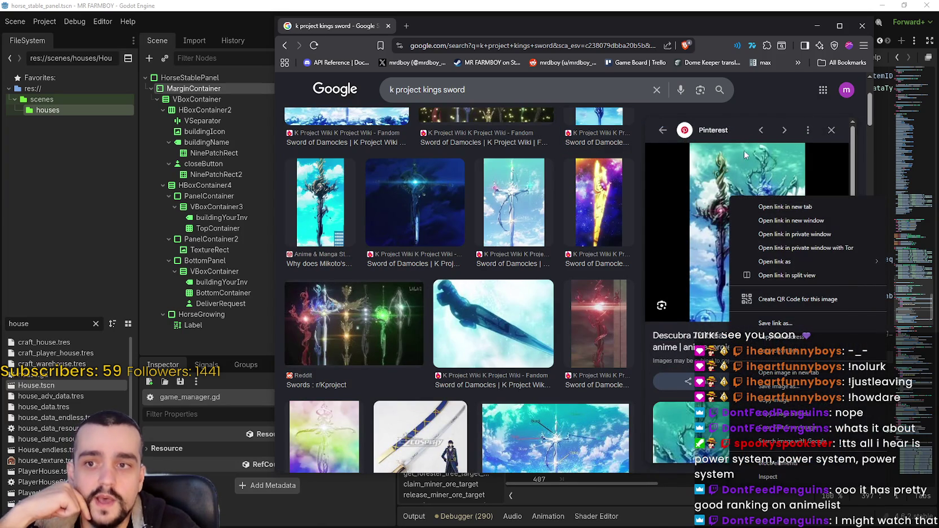
pyautogui.click(776, 100)
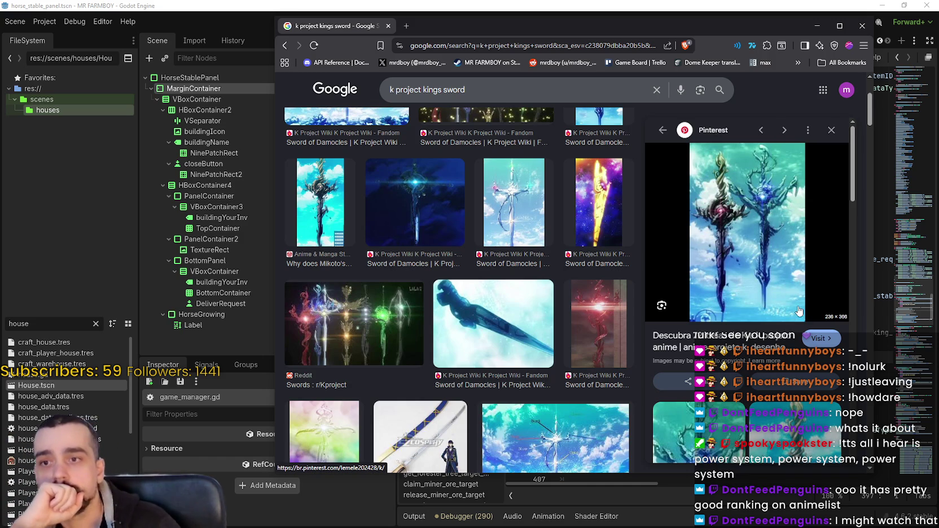
# Scroll further through the results and preview the Silver Kings Damocles Swords image.
pyautogui.scroll(-2, 791, 310)
pyautogui.scroll(-3, 778, 328)
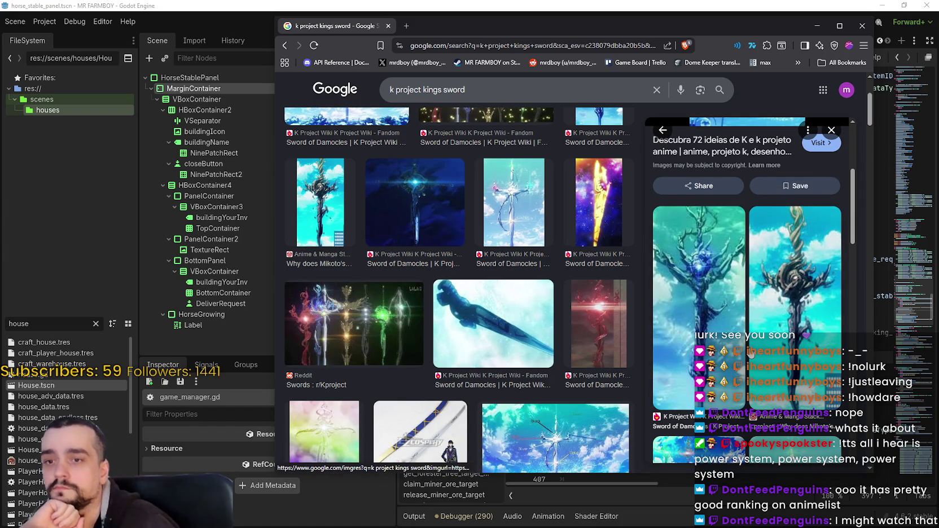
pyautogui.scroll(-3, 571, 417)
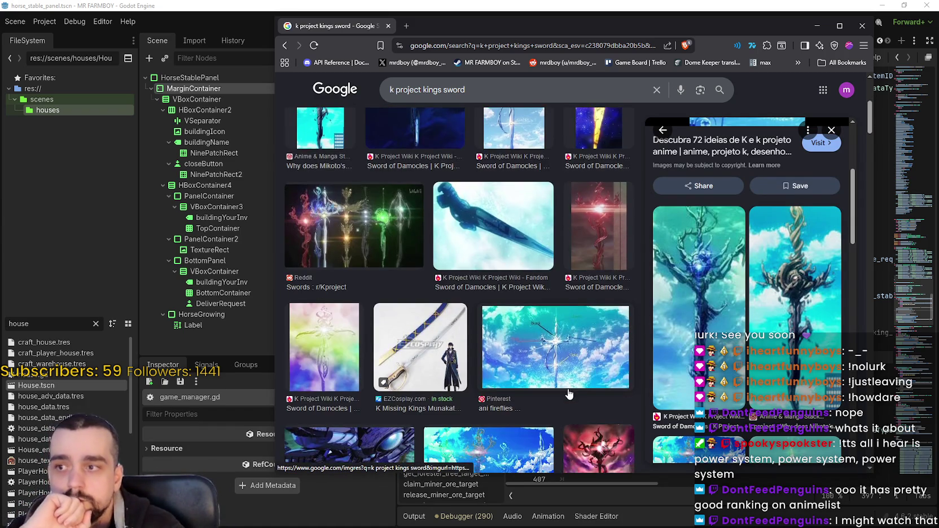
pyautogui.scroll(-2, 549, 394)
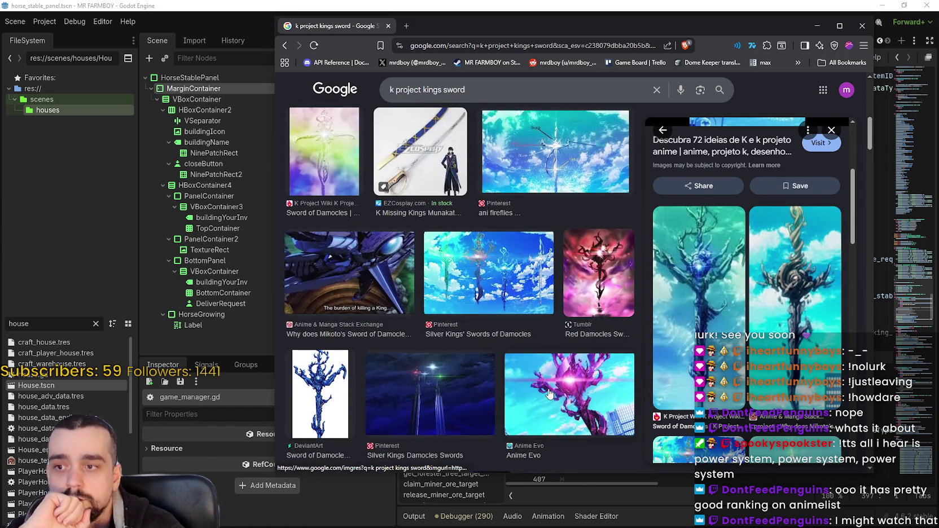
pyautogui.click(444, 374)
pyautogui.scroll(-5, 731, 253)
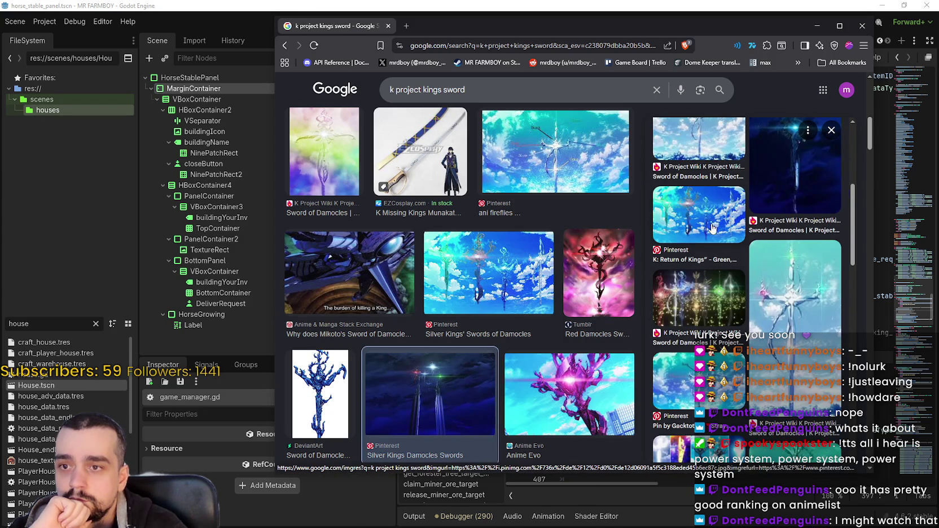
pyautogui.scroll(-3, 550, 270)
pyautogui.scroll(-5, 551, 270)
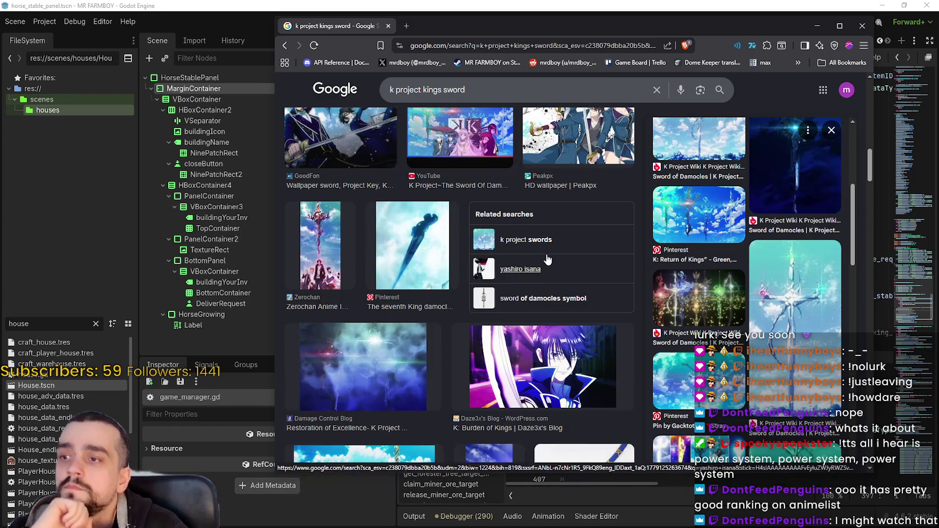
# Preview the Zerochan sword image, then close Chrome and return to game_manager.gd at line 394.
pyautogui.click(333, 226)
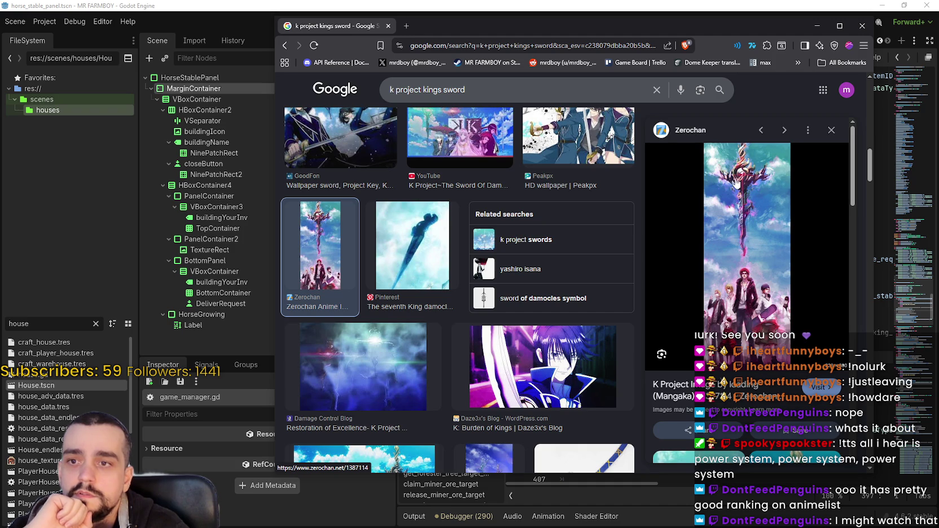
pyautogui.scroll(-3, 372, 223)
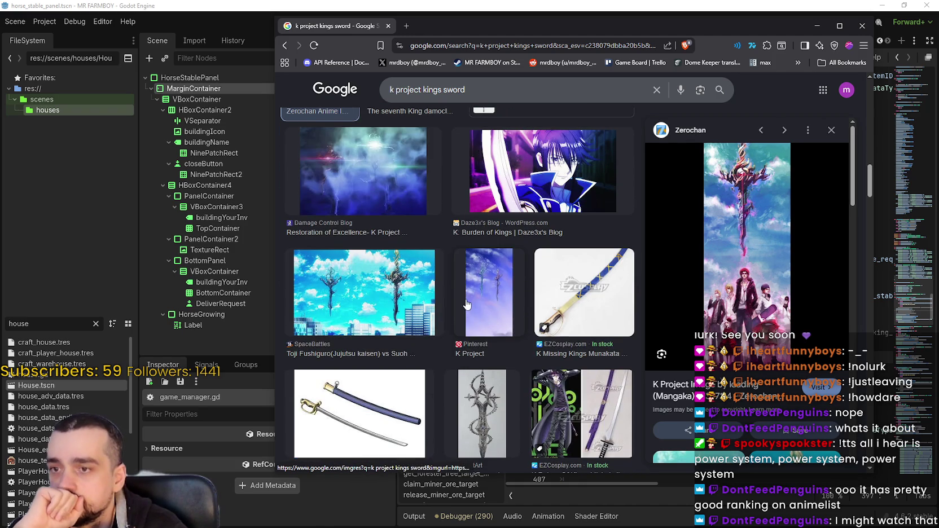
pyautogui.scroll(-3, 468, 305)
pyautogui.scroll(5, 471, 300)
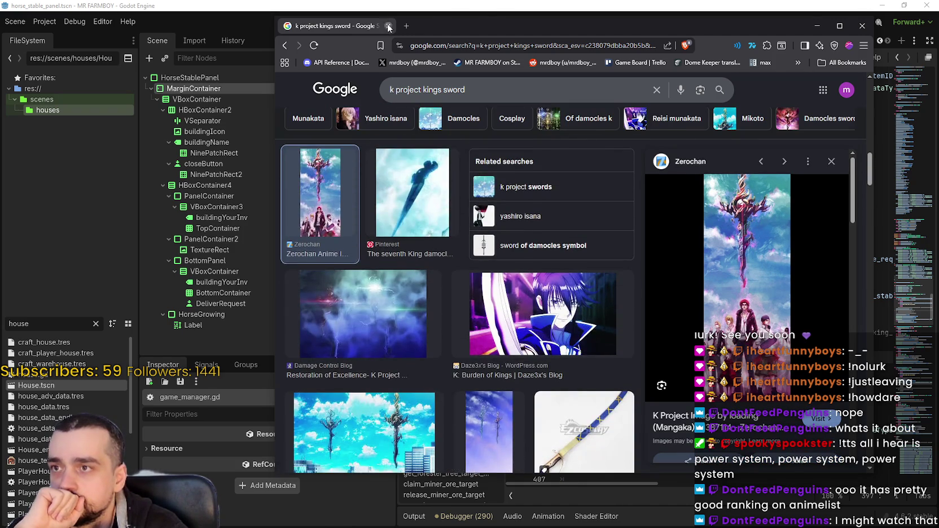
pyautogui.click(389, 26)
pyautogui.click(742, 322)
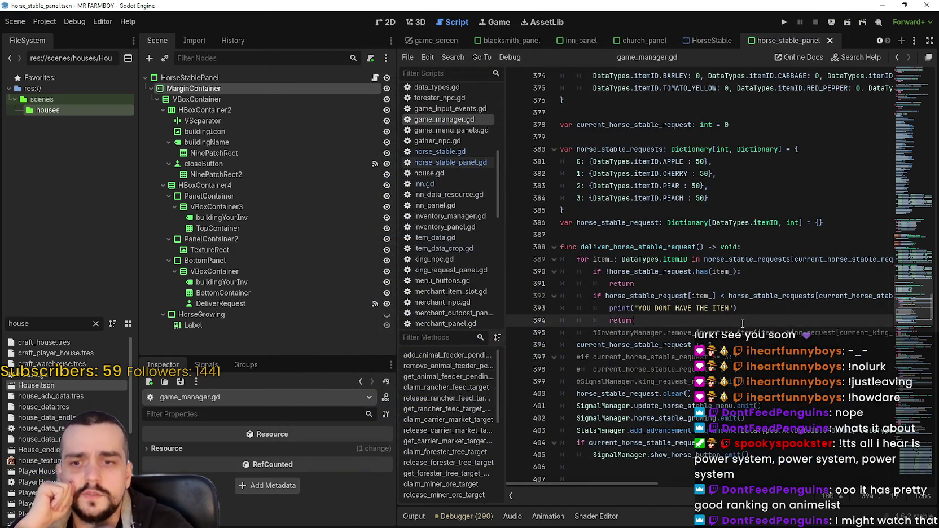